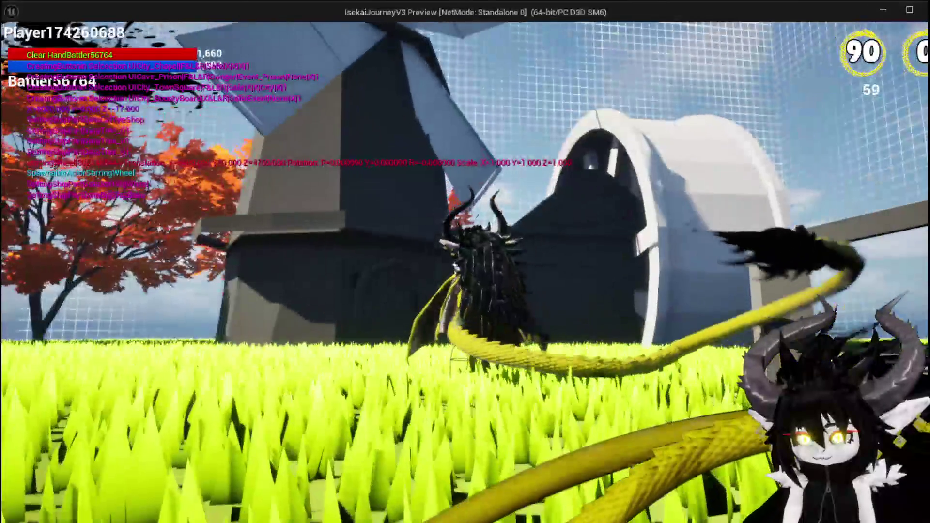
Step: Leave the game window and stop the running play session to return to L_DungeonCreationTest
key(alt+Tab)
key(Escape)
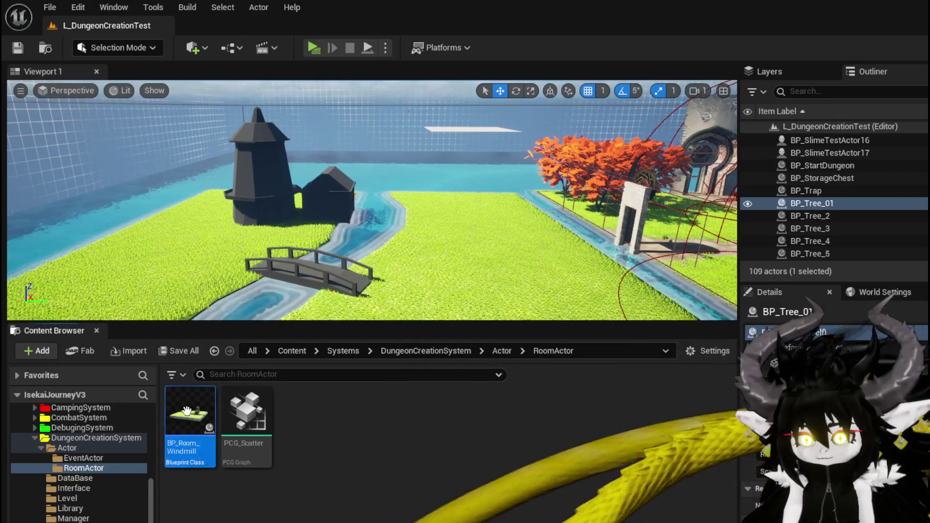
Step: In BP_Room_Windmill, move an Arrow marker against the windmill tower, rotate it, then compile and save
double_click(186, 412)
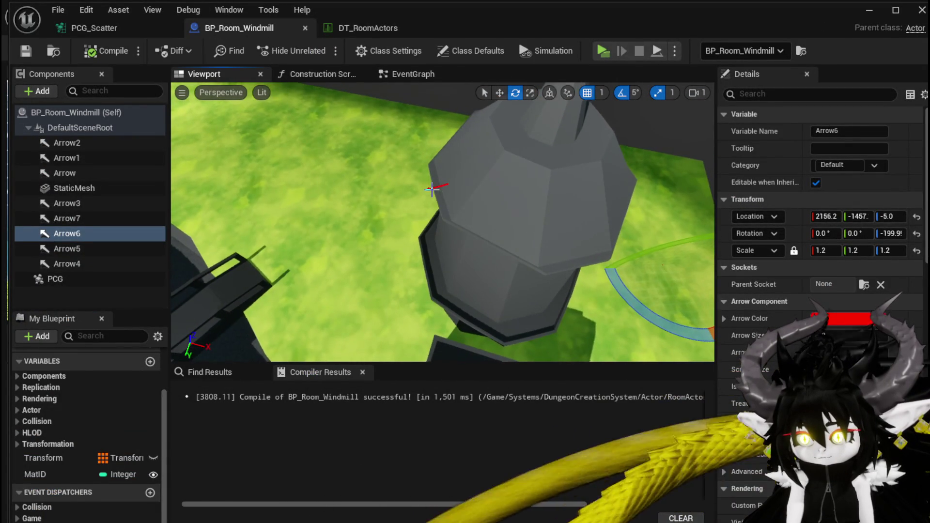
click(431, 188)
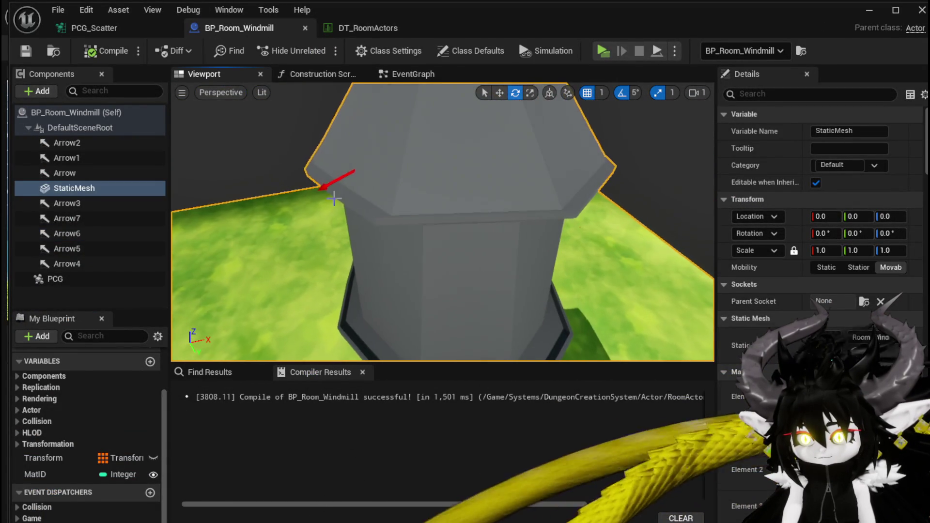
click(339, 179)
key(w)
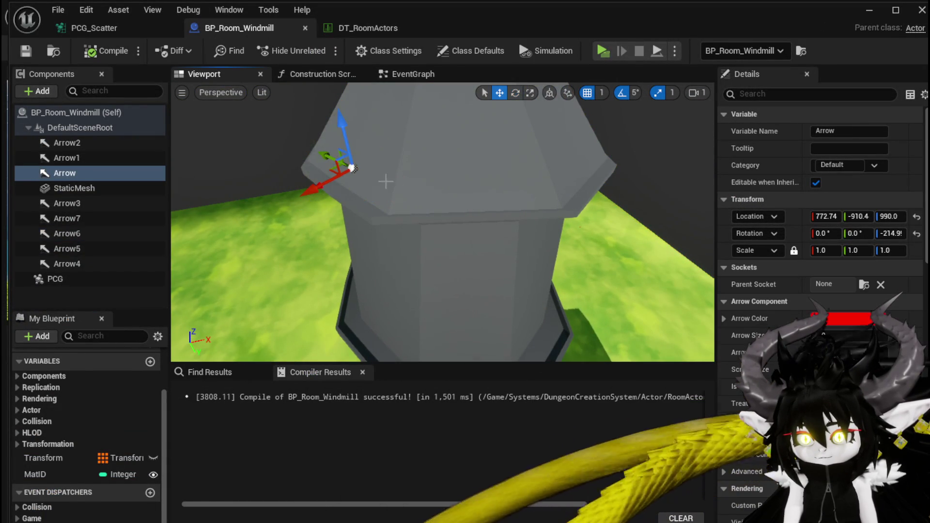
drag(314, 186, 293, 198)
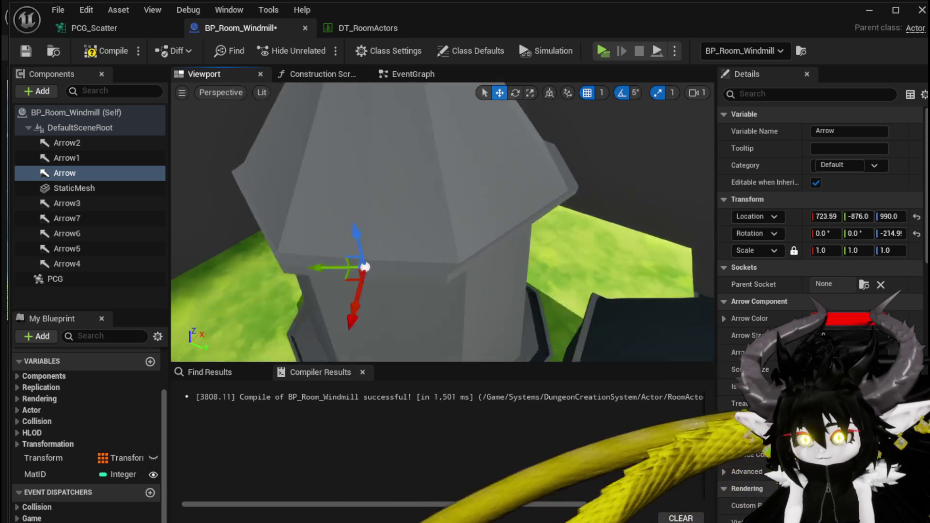
key(e)
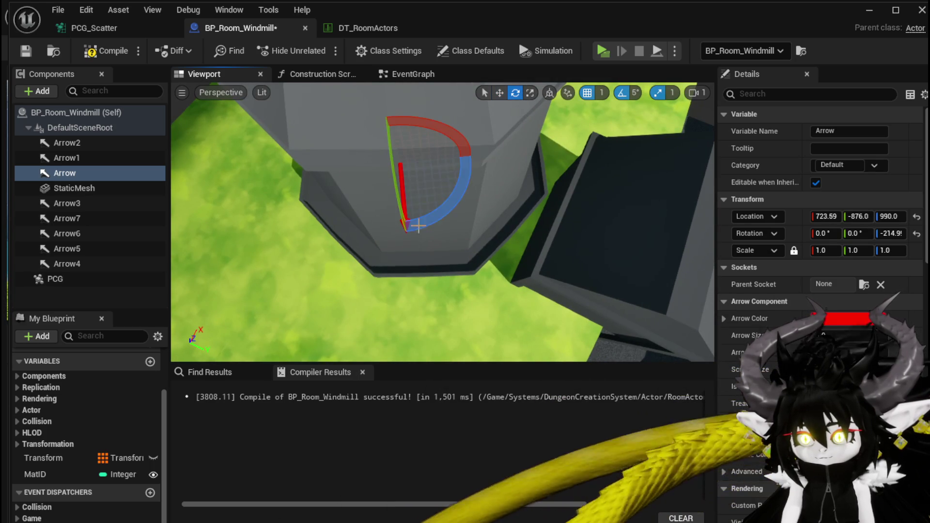
drag(433, 216, 423, 218)
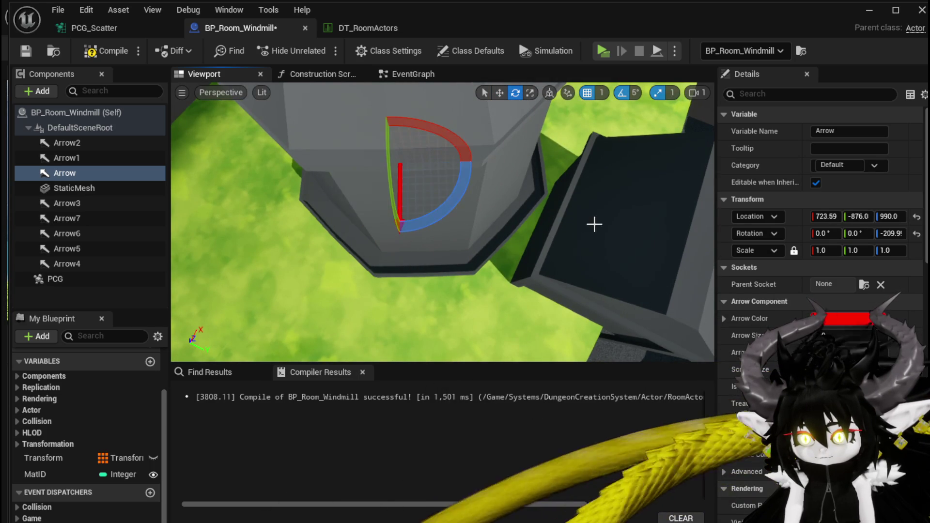
drag(593, 223, 572, 227)
drag(271, 145, 257, 111)
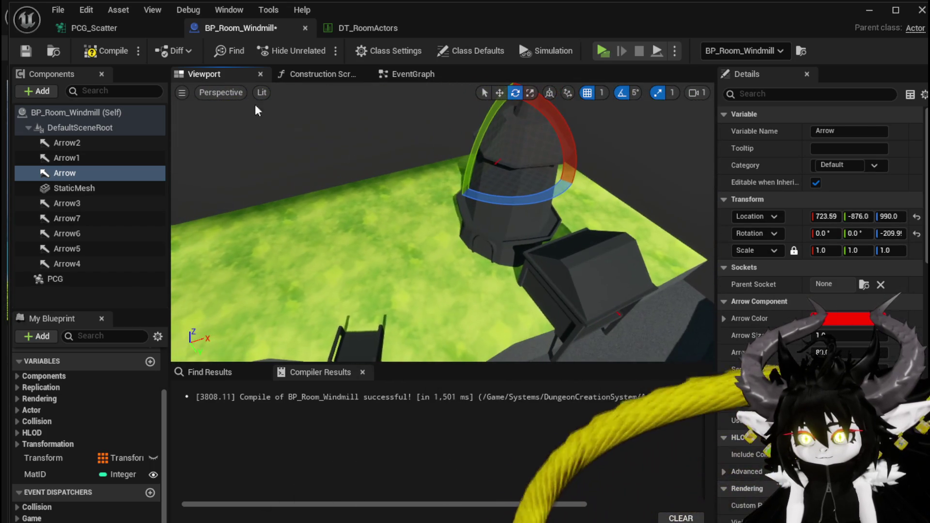
click(28, 55)
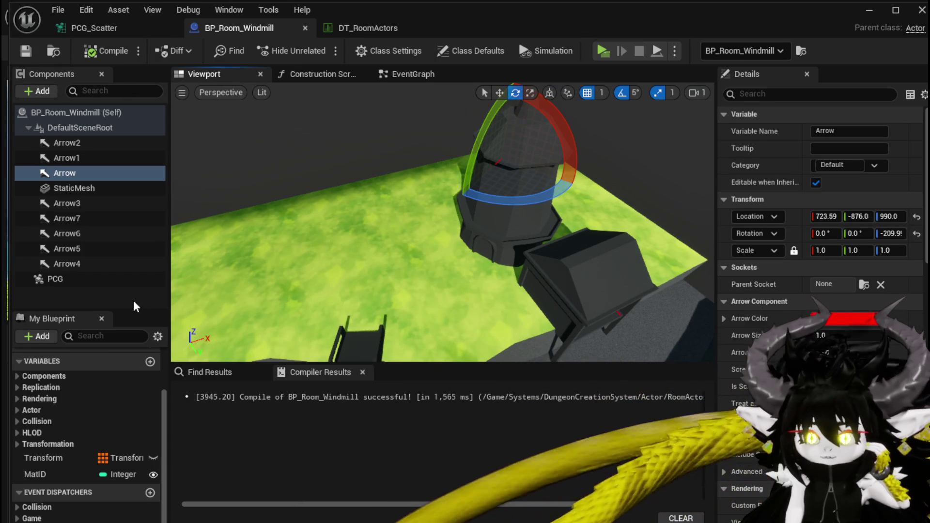
Step: Move Arrow8 out onto the open grass, rotate it, save, then view DT_RoomActors
click(121, 219)
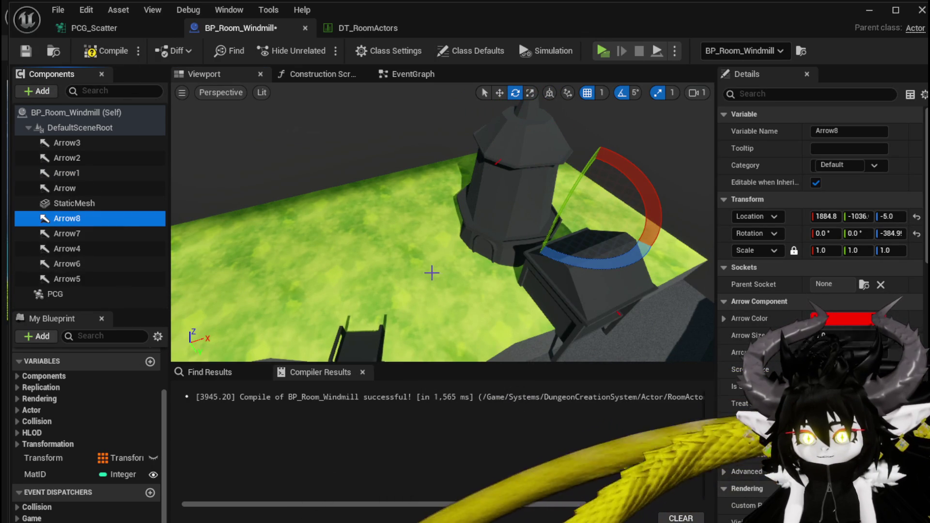
drag(564, 267, 564, 291)
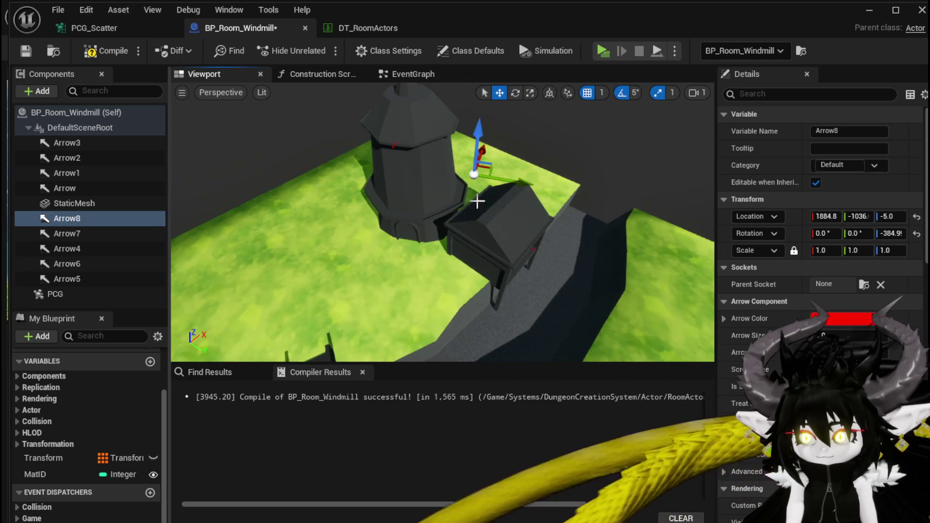
mouse_move(484, 167)
mouse_down()
mouse_move(460, 295)
mouse_move(417, 312)
mouse_move(421, 263)
mouse_move(451, 218)
mouse_move(531, 157)
mouse_move(435, 184)
mouse_move(526, 271)
mouse_up()
key(e)
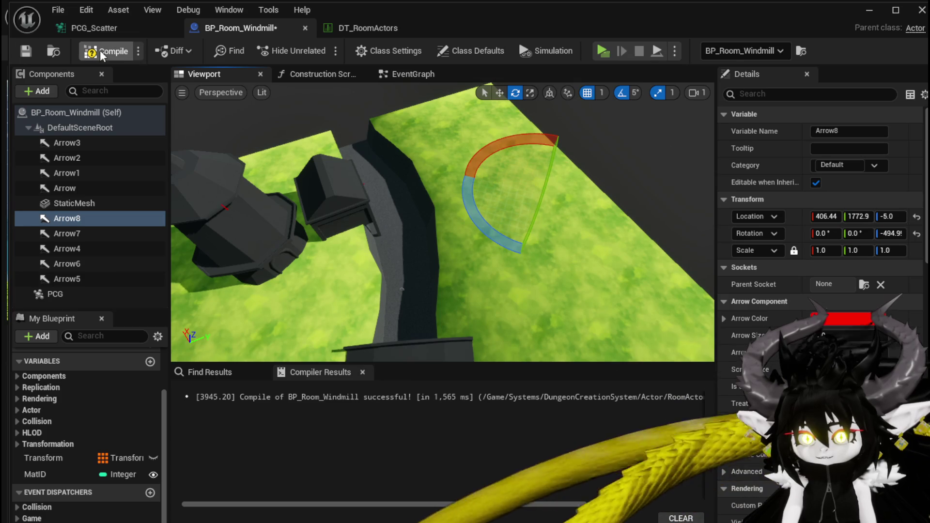
click(23, 54)
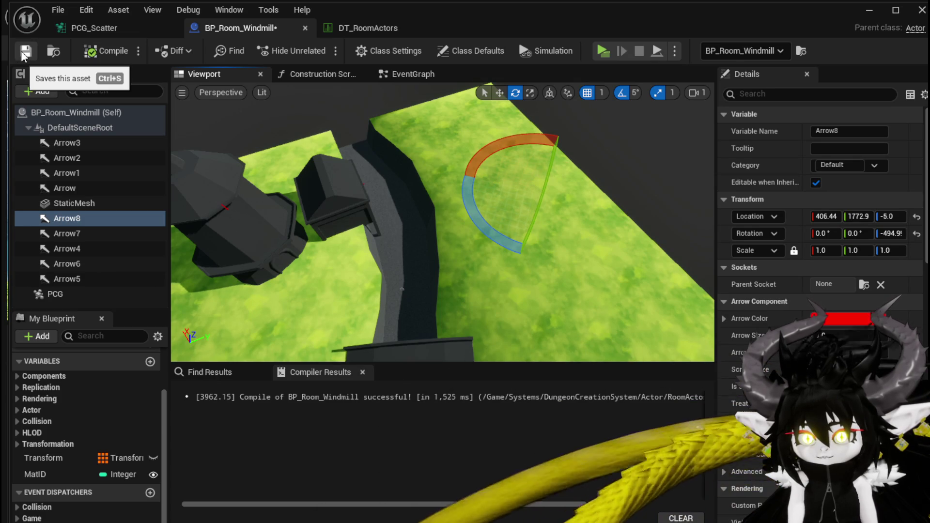
drag(371, 165, 372, 165)
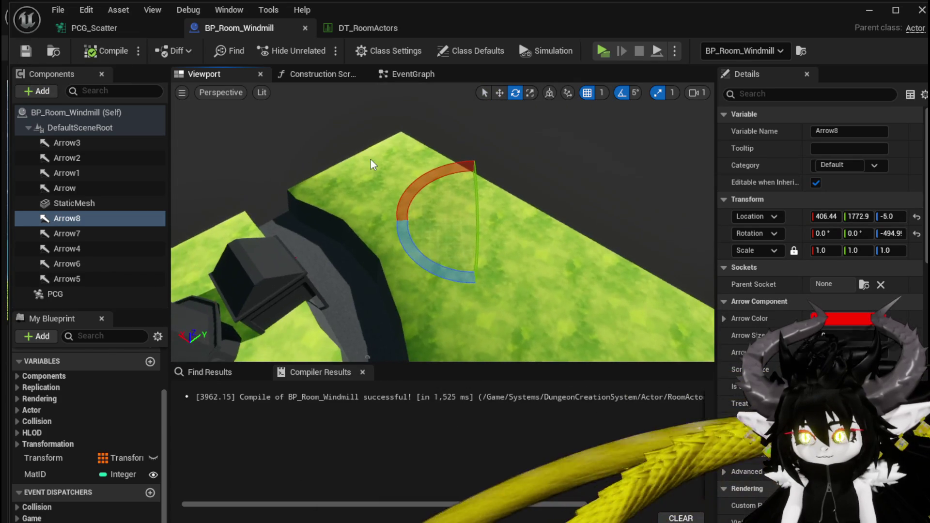
click(405, 77)
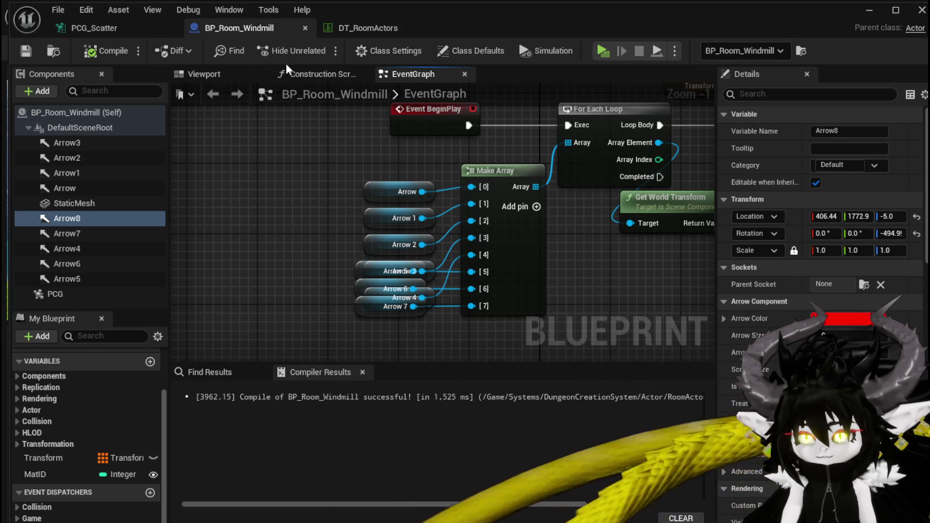
click(365, 31)
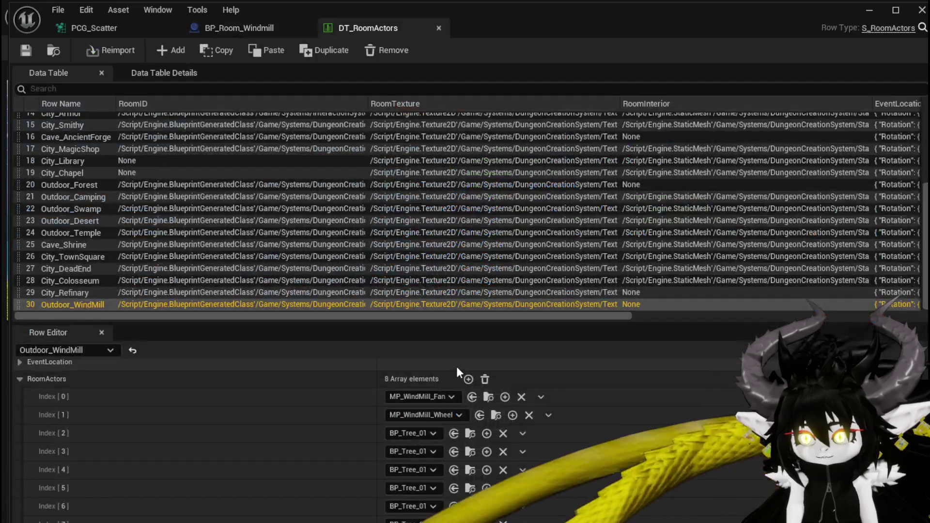
Step: Add a ninth element to Outdoor_WindMill's RoomActors array and search its class picker for BP_Tr
click(468, 379)
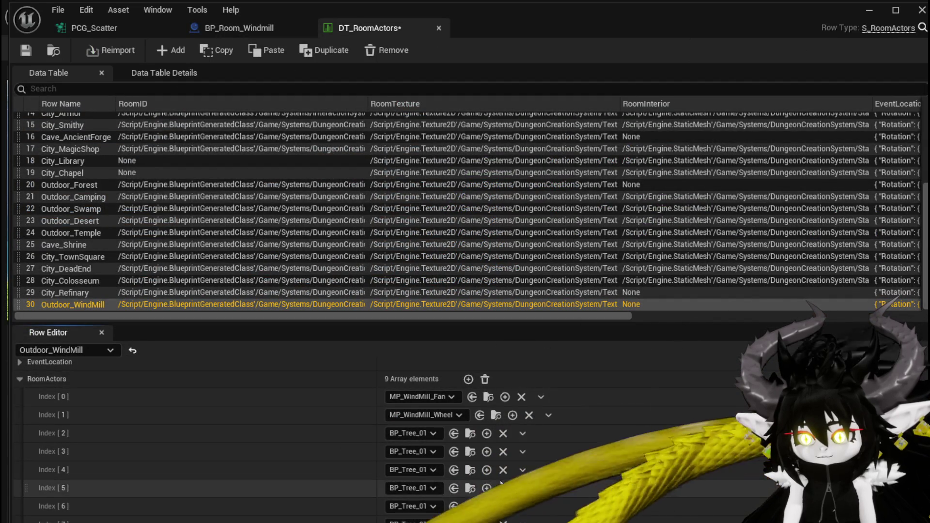
scroll(194, 488, down, 1)
click(402, 521)
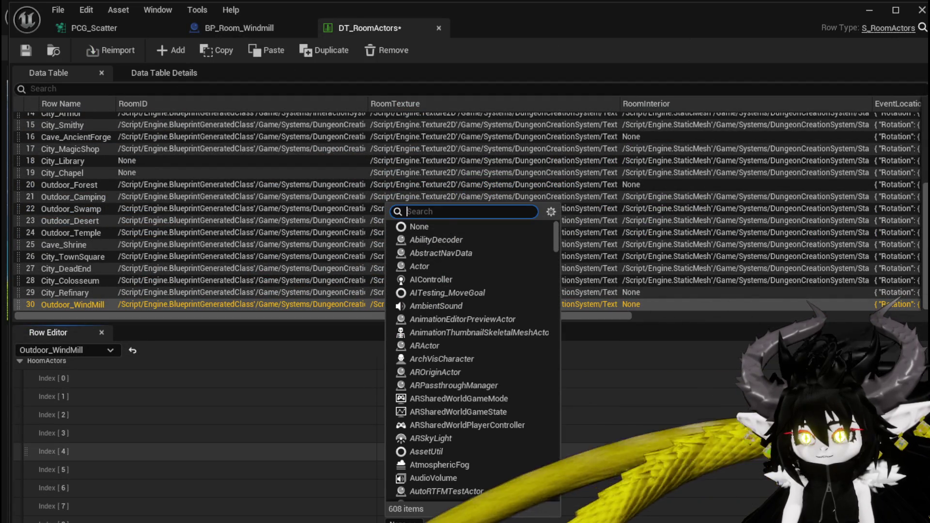
text(BP_Tr)
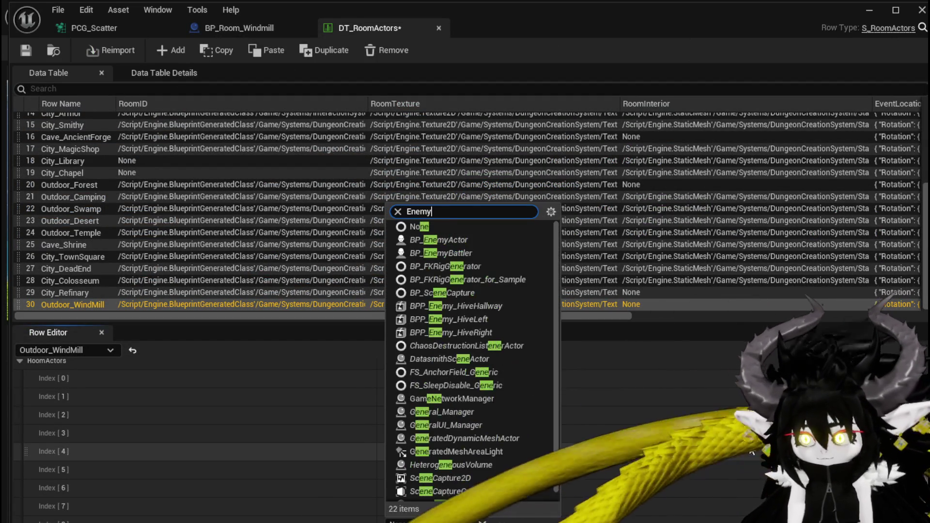
key(Escape)
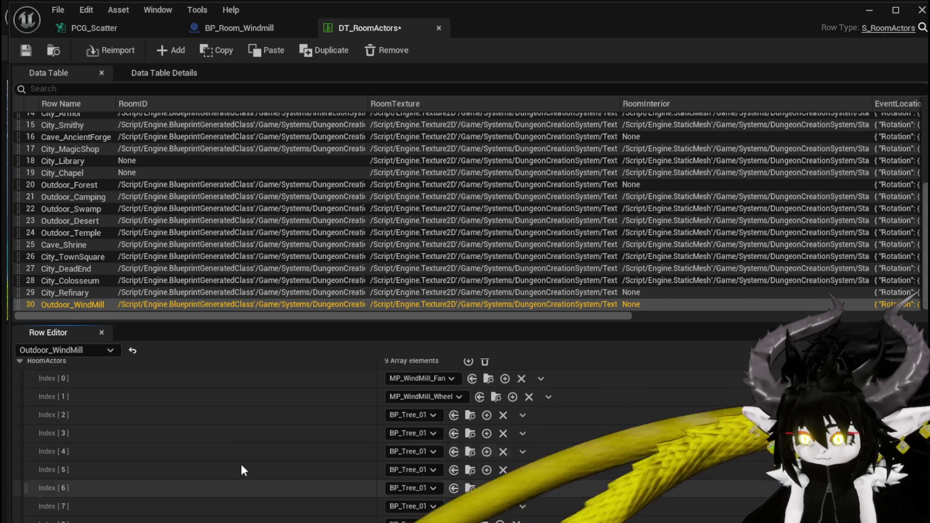
Step: Save the modified data table and level with Save Selected and return to the level editor
key(ctrl+shift+s)
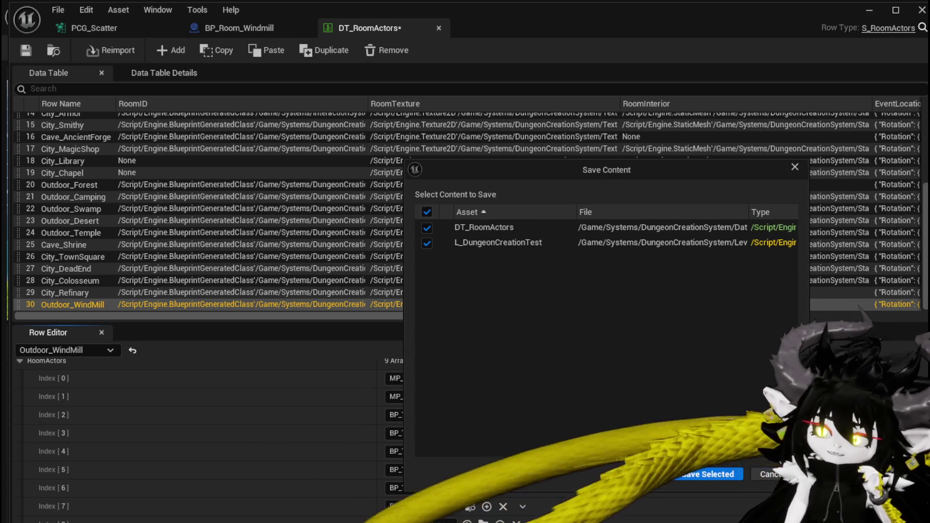
click(687, 474)
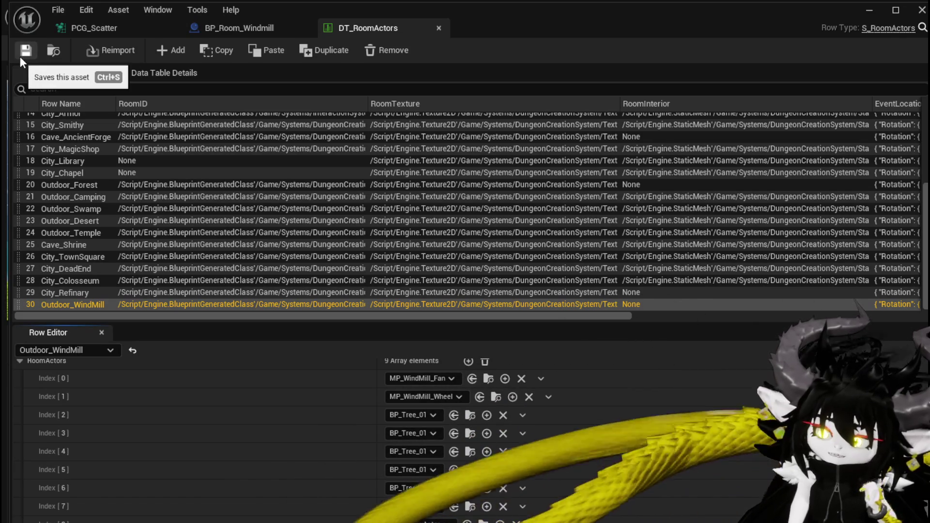
click(864, 17)
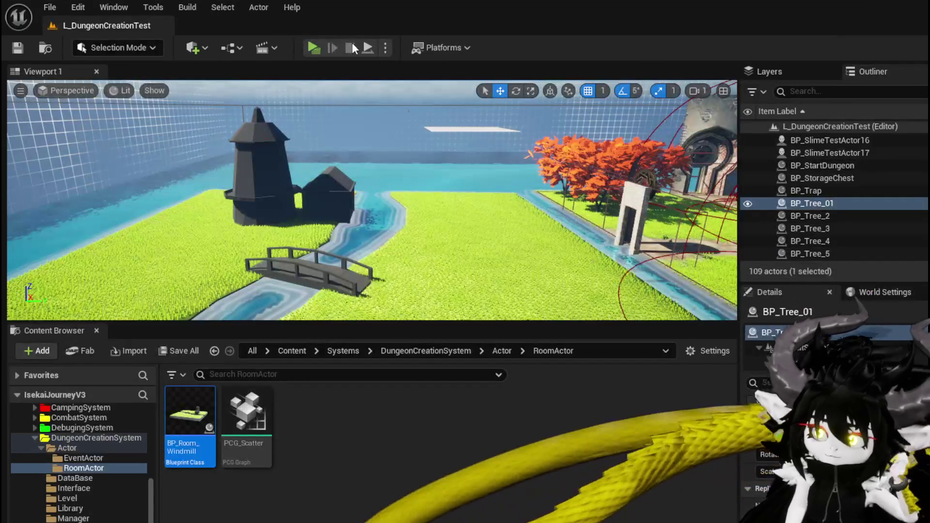
Step: Play test the dungeon from the Forest room, running and jumping around the windmill field, then stop
click(320, 45)
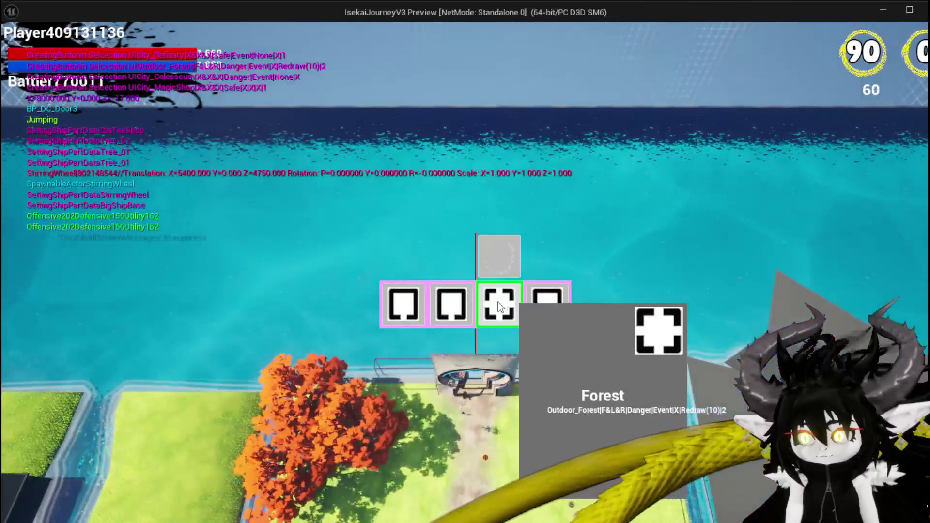
click(500, 306)
key(w)
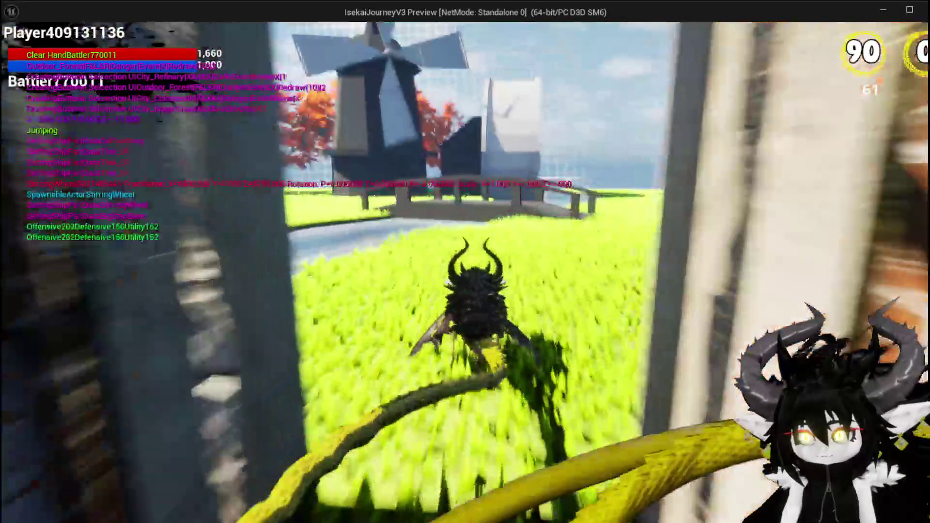
key(d)
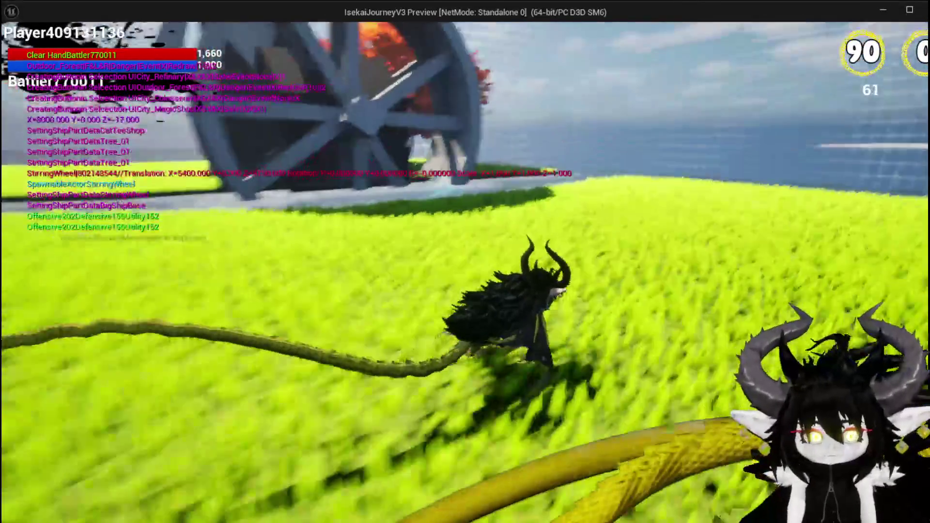
key(a)
key(w)
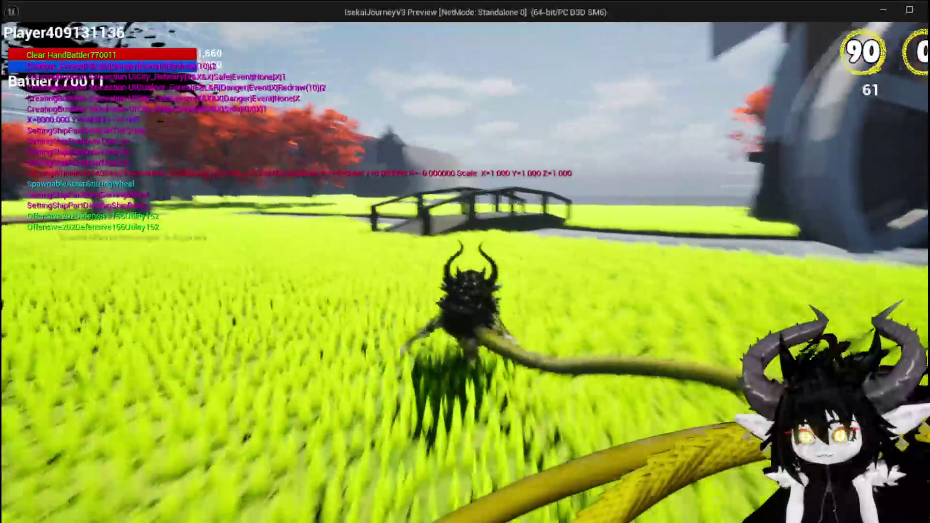
key(space)
key(w)
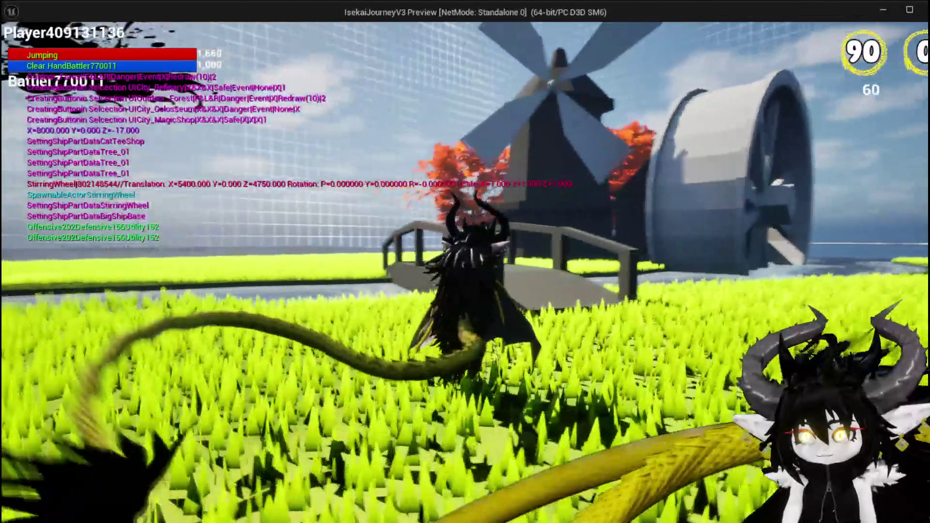
key(a)
key(s)
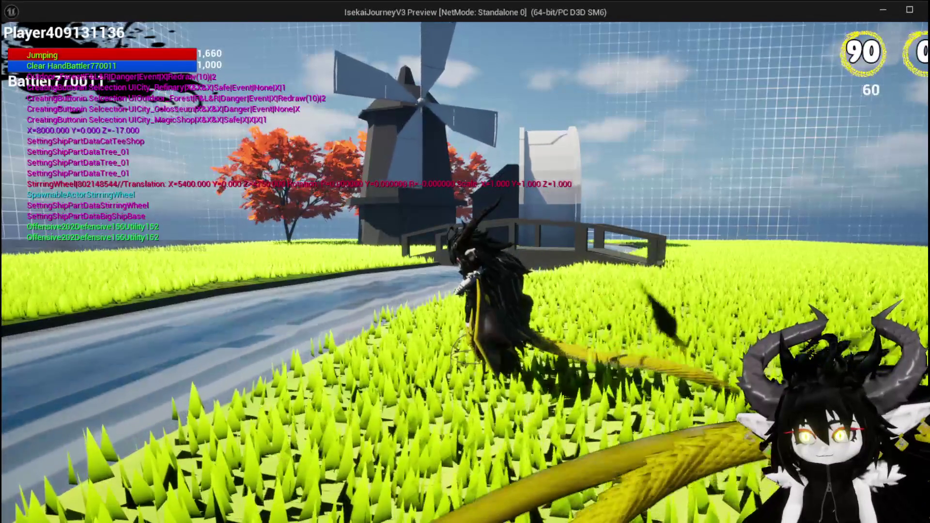
key(d)
key(s)
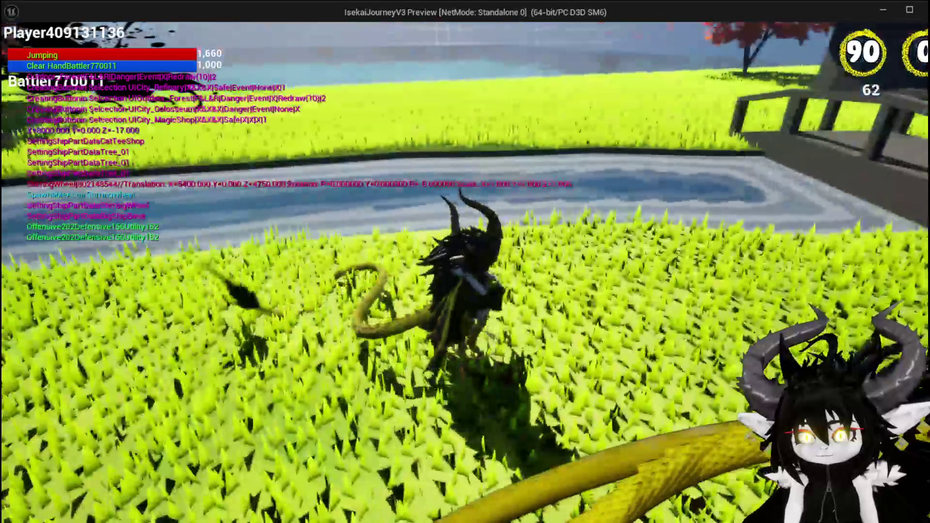
key(w)
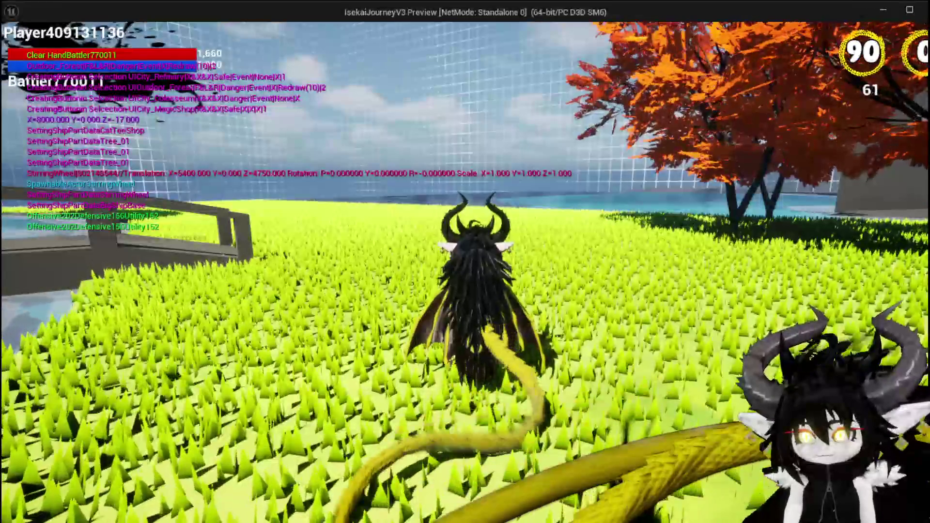
key(Escape)
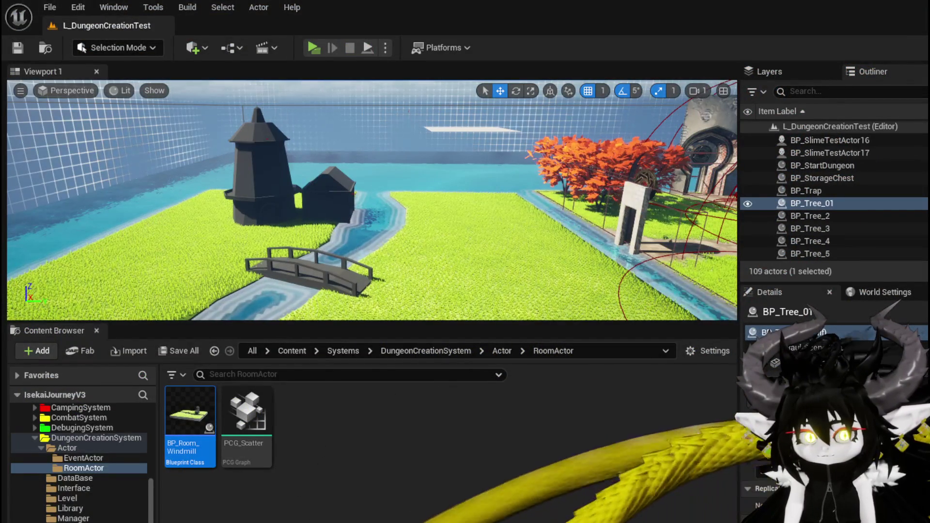
Step: Bring BP_DC_RoomManager's SpawnRoom graph forward and zoom around the SpawnActor node
key(alt+Tab)
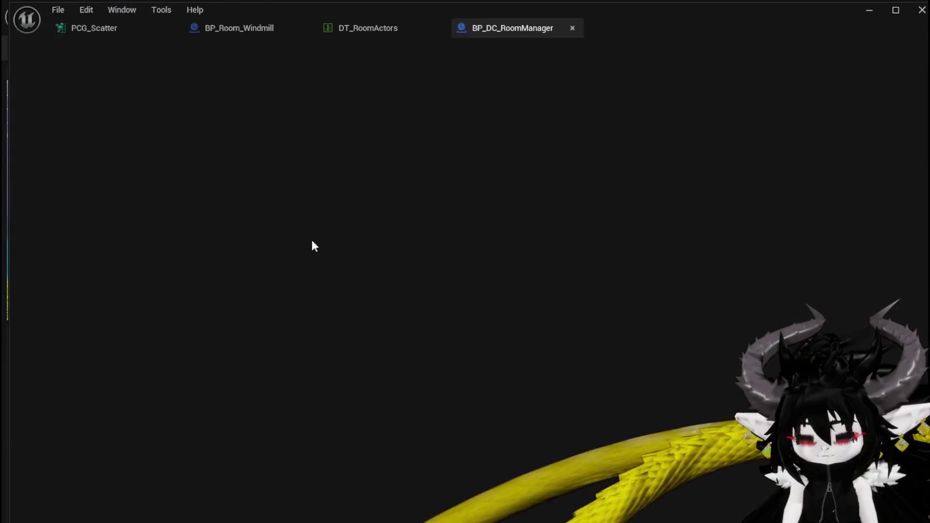
scroll(438, 322, up, 2)
scroll(492, 291, down, 2)
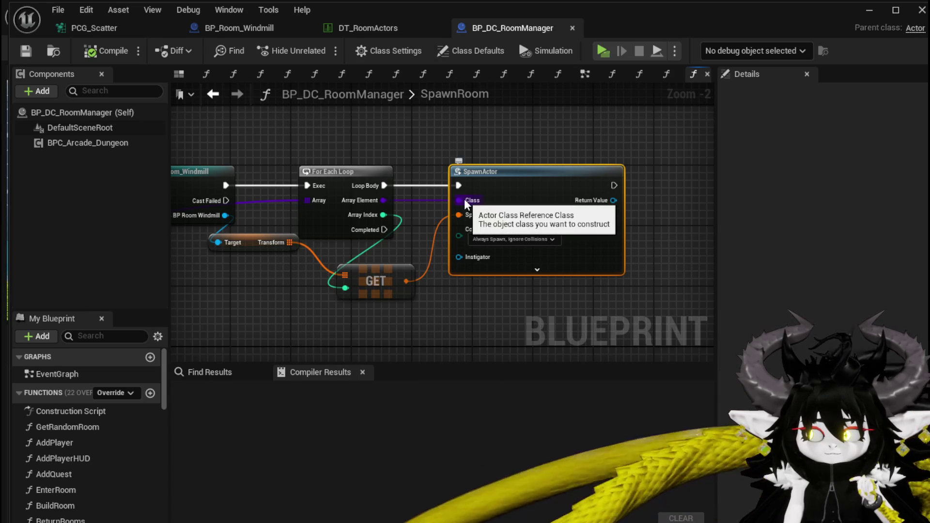
Step: Pan the SpawnRoom graph to inspect SpawnActor's pins and Return Value, then check DT_RoomActors
mouse_move(203, 276)
mouse_down()
mouse_move(570, 286)
mouse_move(619, 270)
mouse_move(583, 237)
mouse_move(668, 235)
mouse_move(273, 250)
mouse_up()
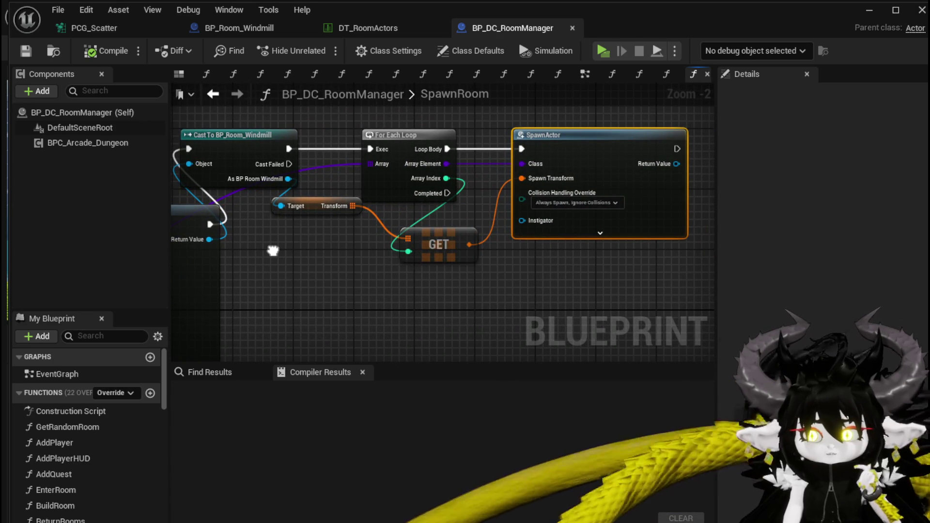
drag(273, 250, 160, 252)
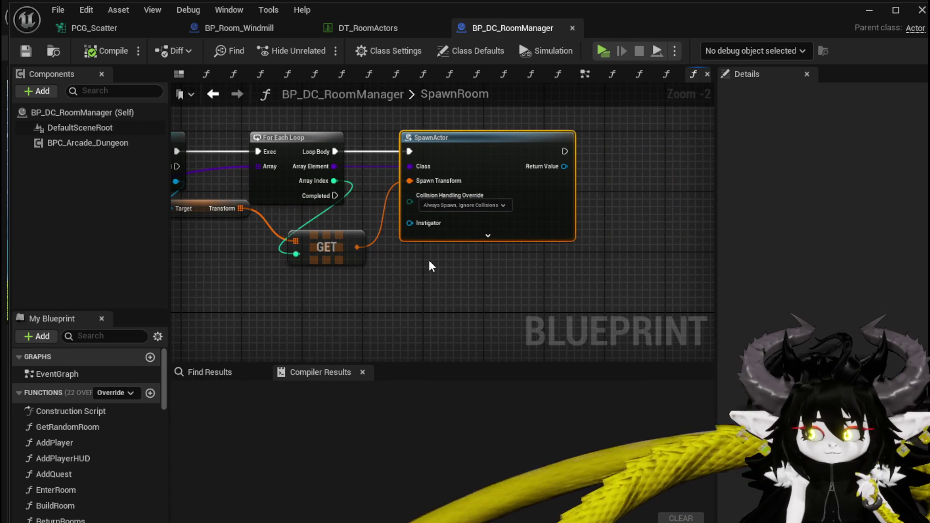
mouse_move(430, 266)
mouse_down()
mouse_move(316, 270)
mouse_move(372, 272)
mouse_up()
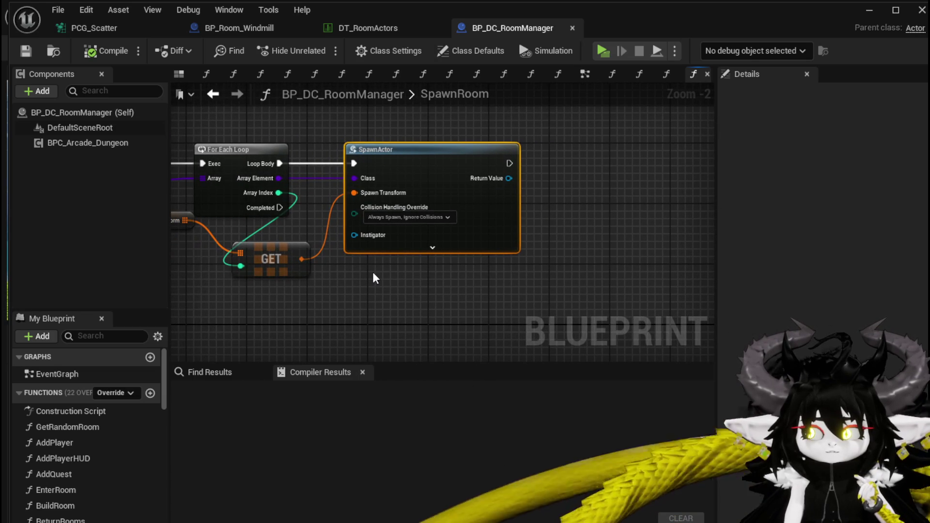
drag(522, 205, 394, 242)
mouse_move(171, 216)
mouse_down()
mouse_move(347, 216)
mouse_move(157, 226)
mouse_up()
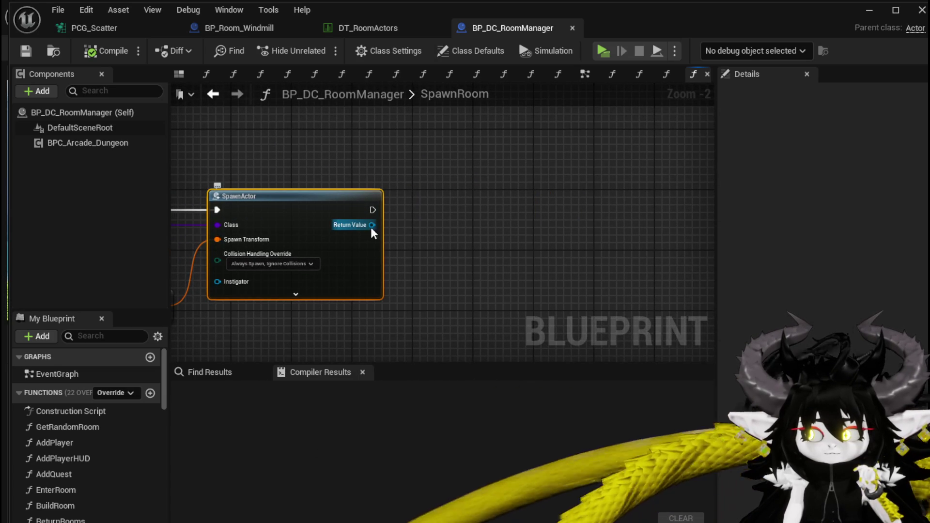
drag(371, 226, 571, 222)
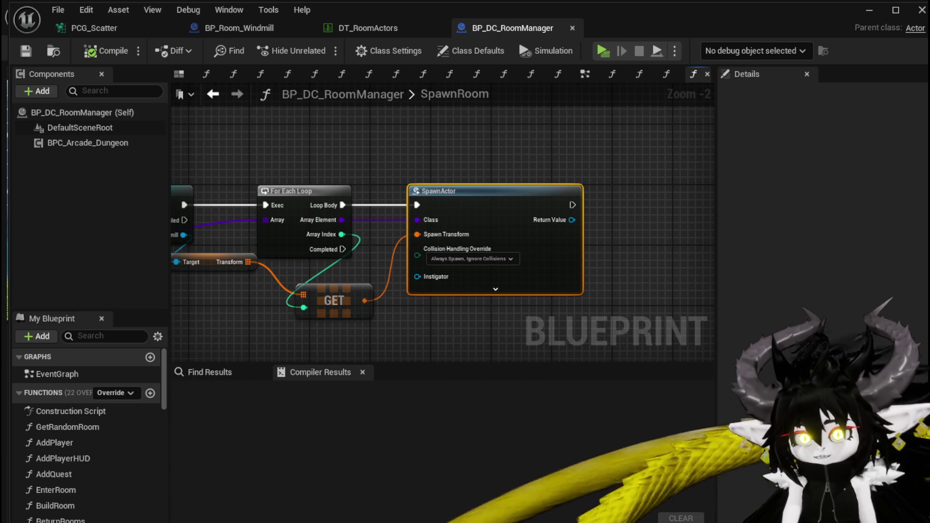
click(354, 28)
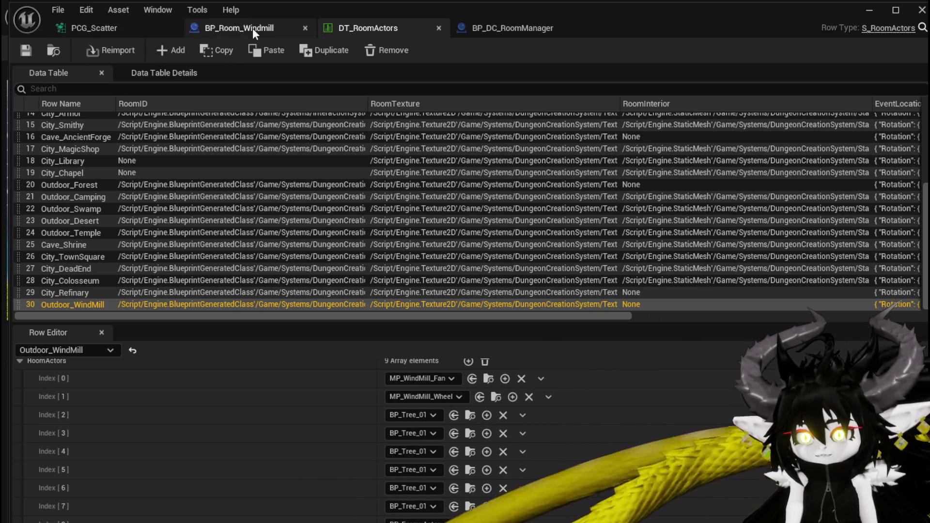
Step: In BP_Room_Windmill, add a [8] pin to Make Array fed by Arrow 8, then compile and save
click(231, 28)
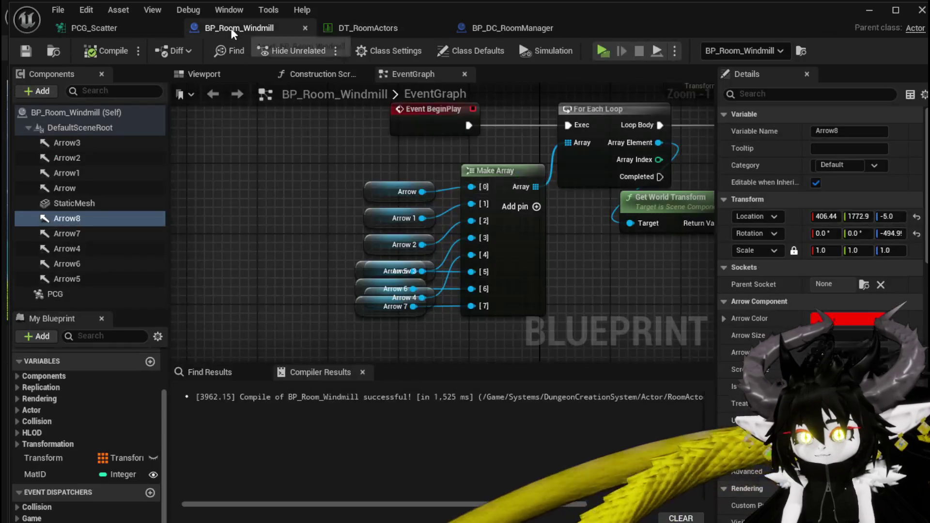
click(535, 206)
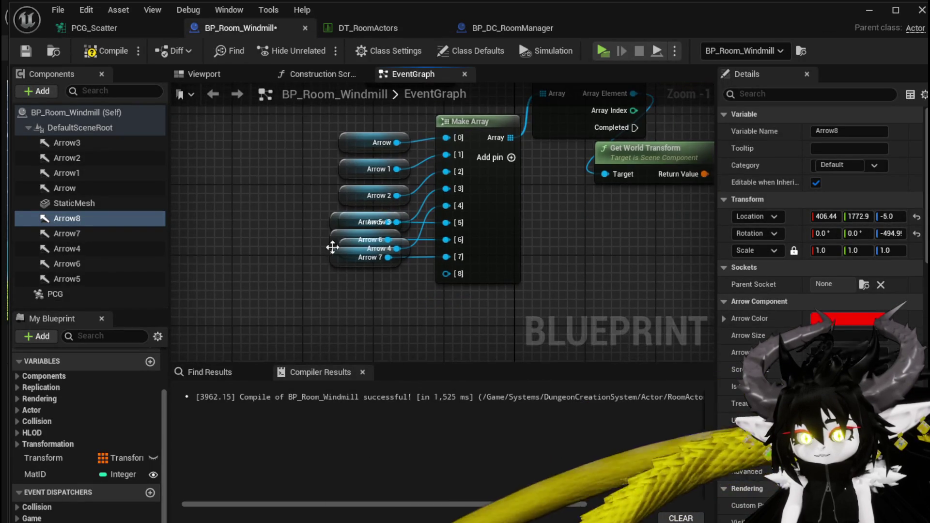
mouse_move(76, 218)
mouse_down()
mouse_move(477, 274)
mouse_move(448, 274)
mouse_up()
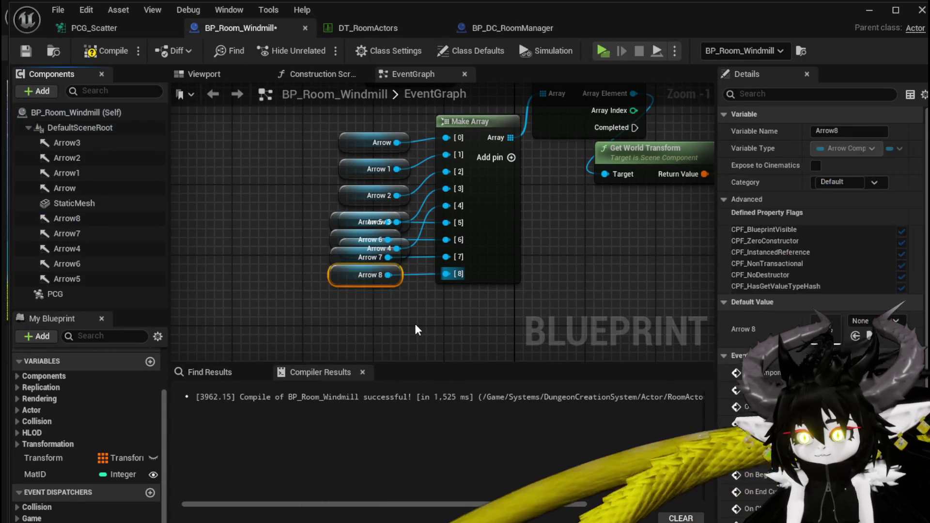
click(415, 323)
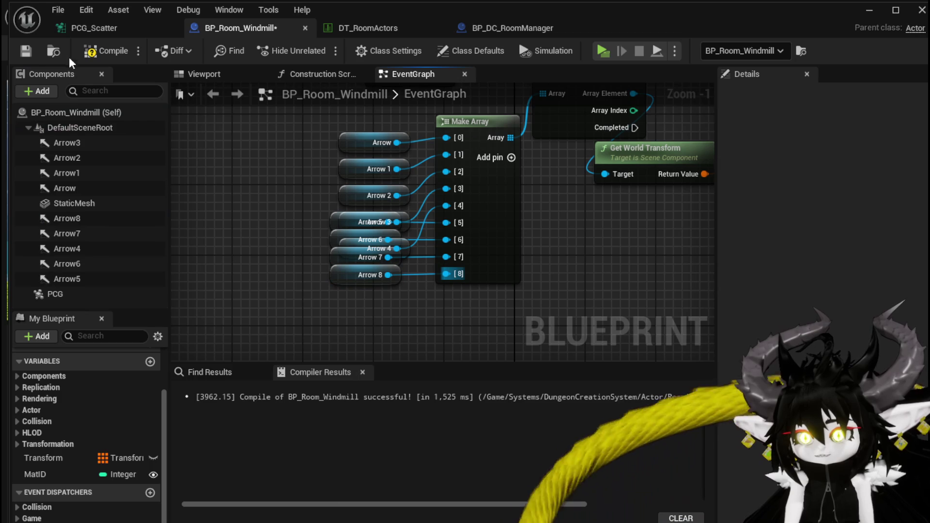
click(21, 50)
click(350, 34)
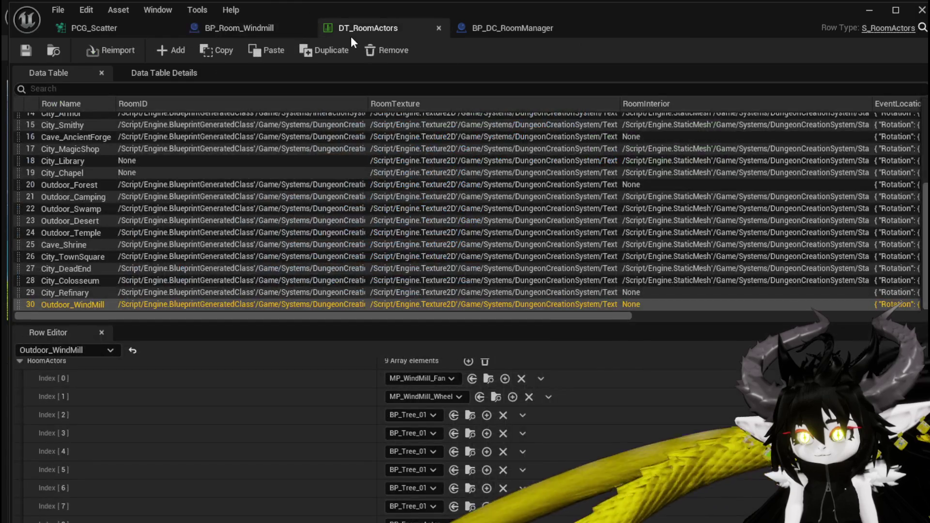
Step: Add a Cast To BP_EnemyActor node off SpawnActor's Return Value, then compile and save
click(504, 36)
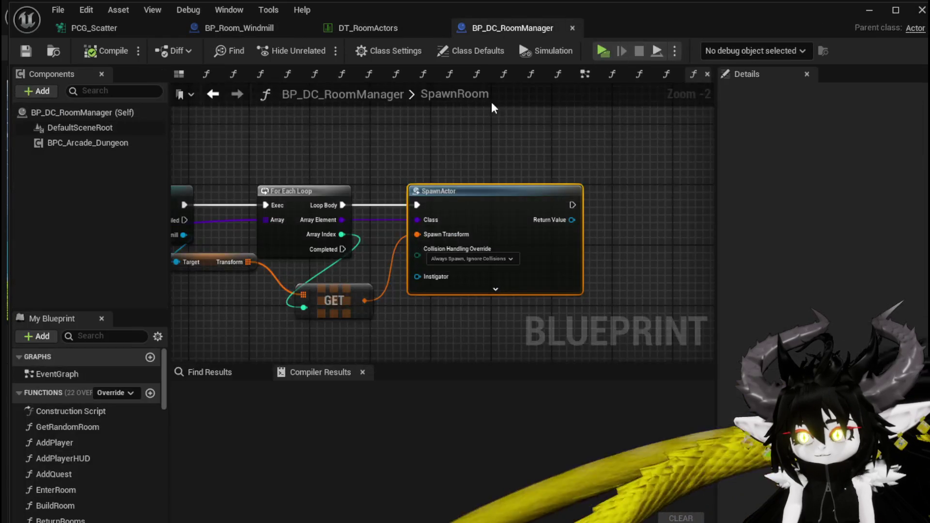
drag(357, 121, 211, 136)
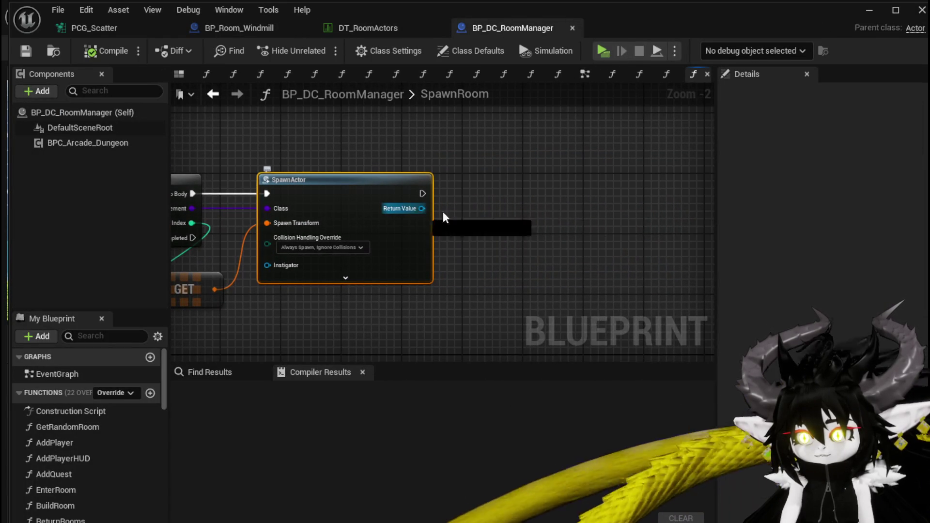
drag(422, 208, 499, 210)
text(Cast to en)
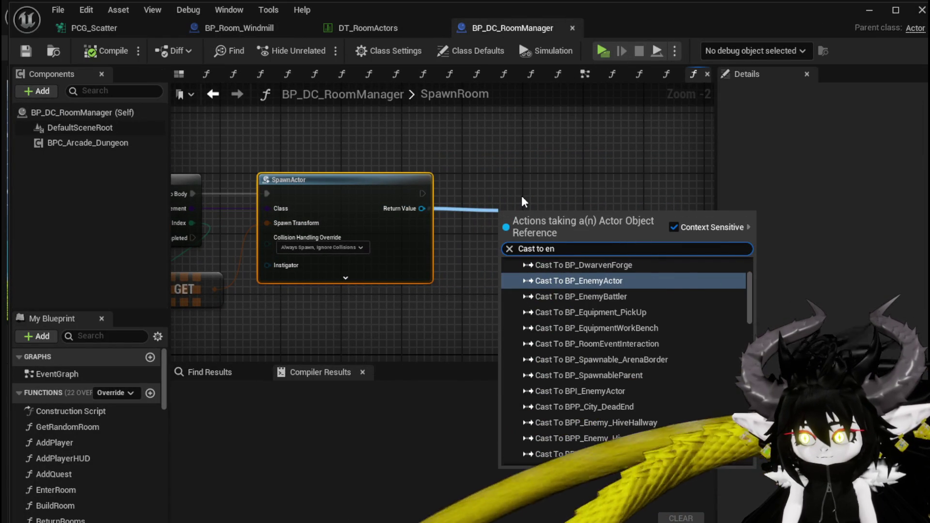
text(emy)
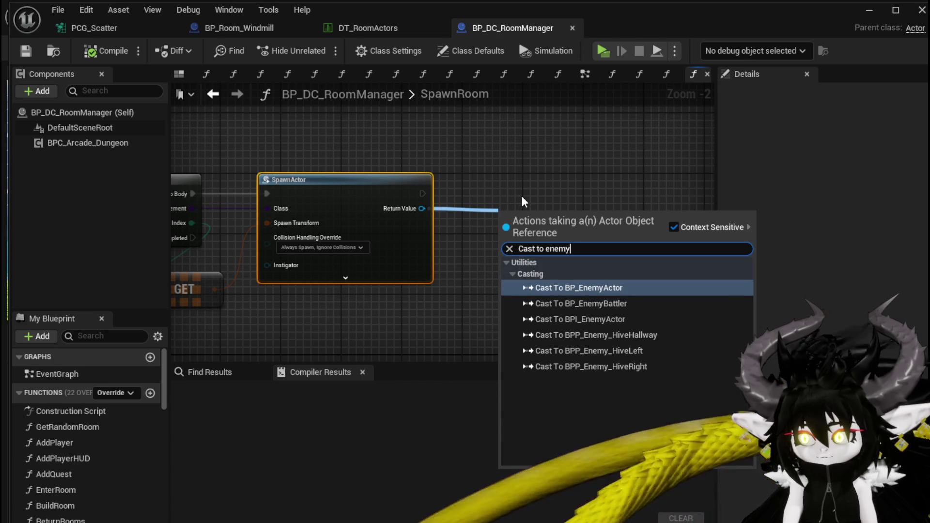
key(Return)
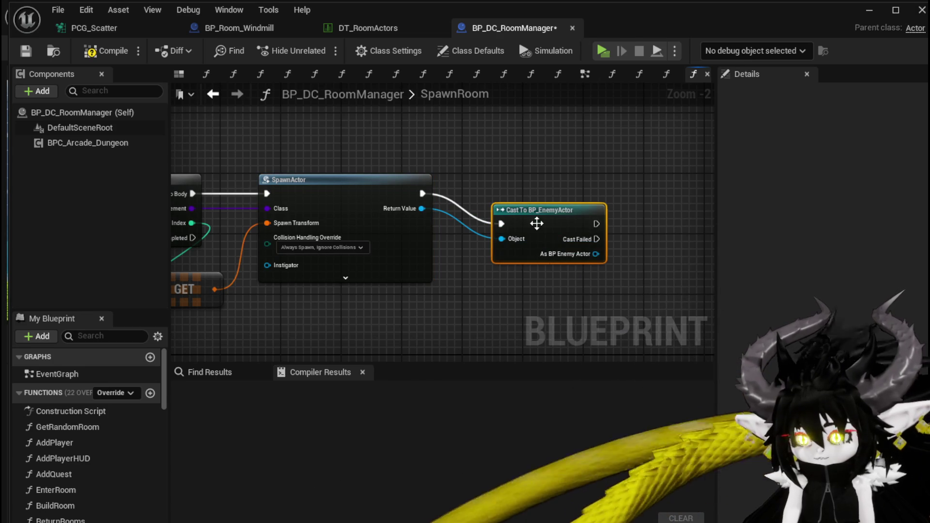
drag(535, 224, 529, 194)
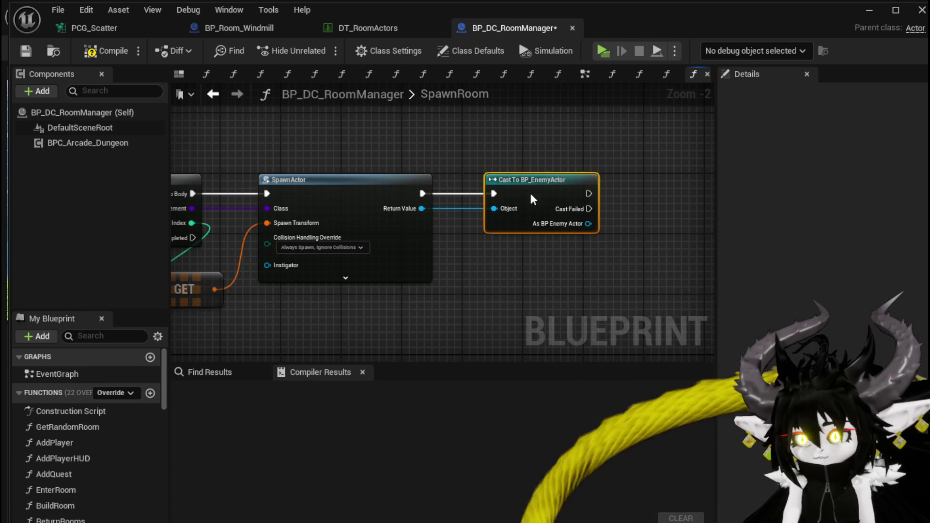
click(26, 51)
Step: Search actions from As BP Enemy Actor for 'Set' and 'Data', then dismiss without adding a node
mouse_move(600, 239)
mouse_down()
mouse_move(374, 240)
mouse_move(424, 238)
mouse_up()
text(Set)
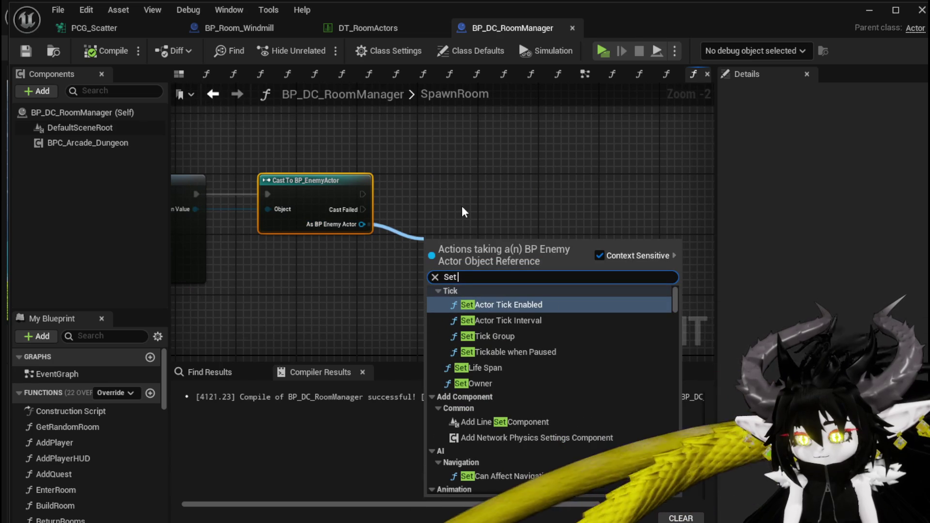
scroll(591, 329, down, 5)
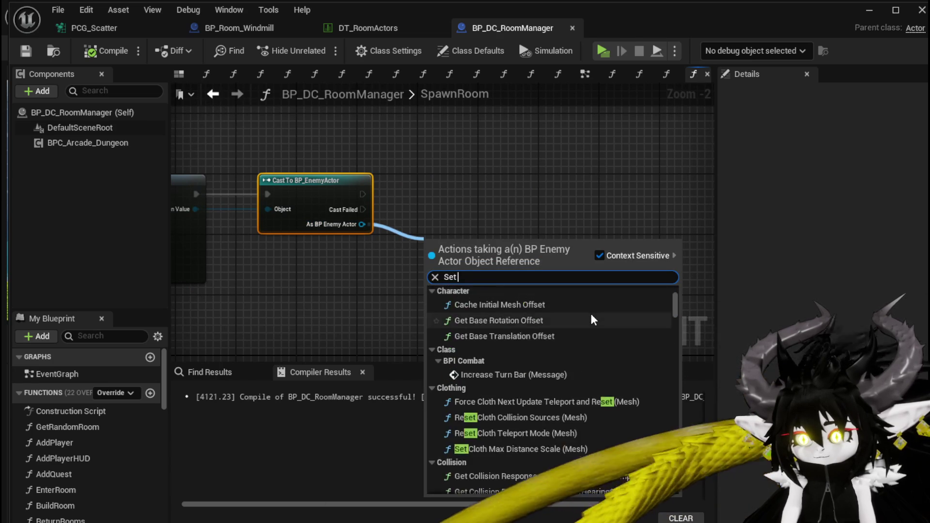
scroll(591, 313, down, 10)
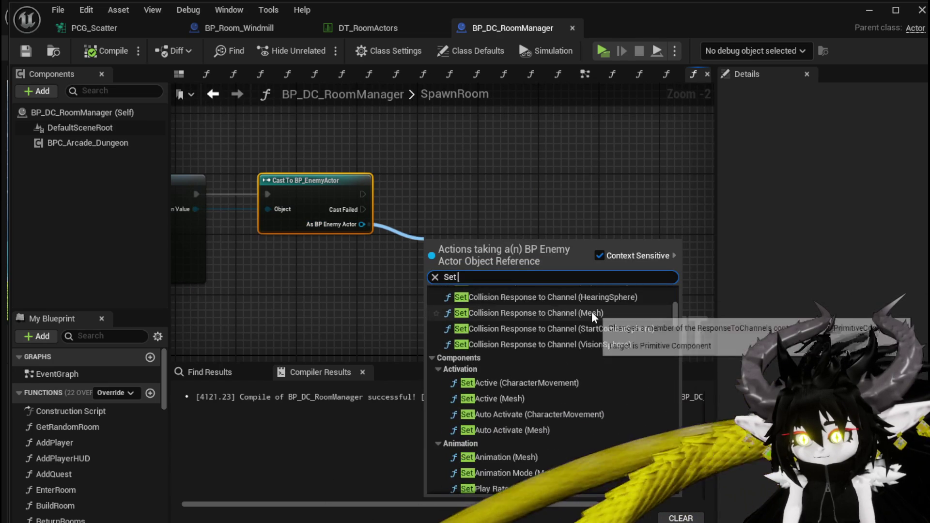
scroll(592, 311, down, 10)
text(Data)
scroll(678, 295, up, 3)
scroll(678, 294, down, 10)
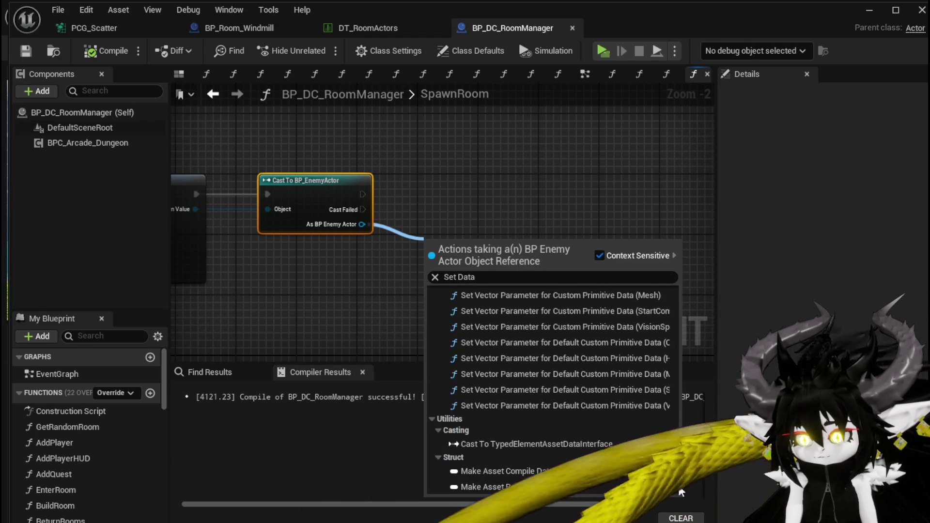
scroll(654, 363, up, 10)
click(635, 202)
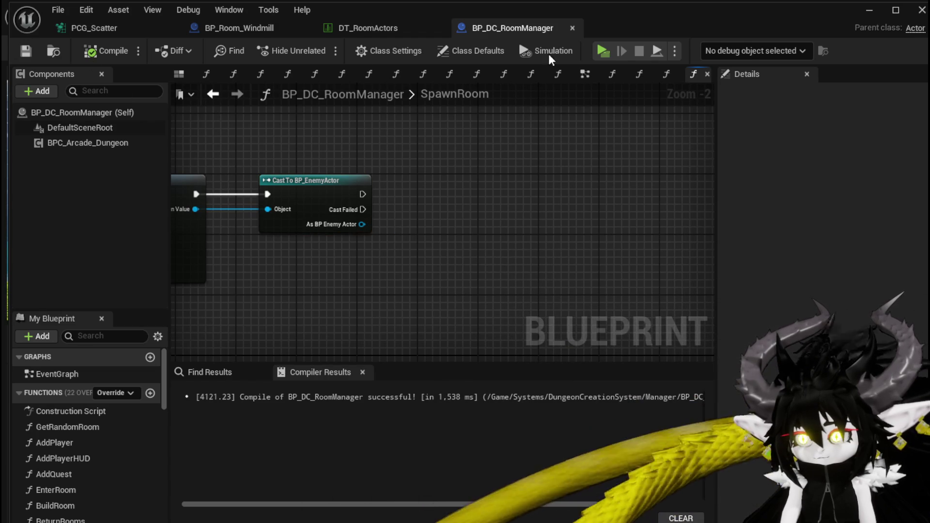
key(alt+Tab)
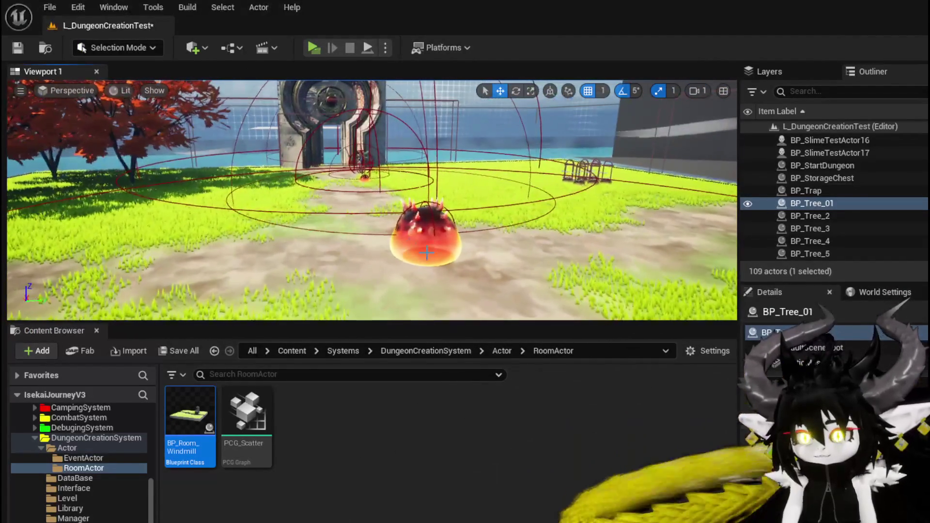
Step: Select the fiery slime enemy in the viewport and save the L_DungeonCreationTest level
click(426, 237)
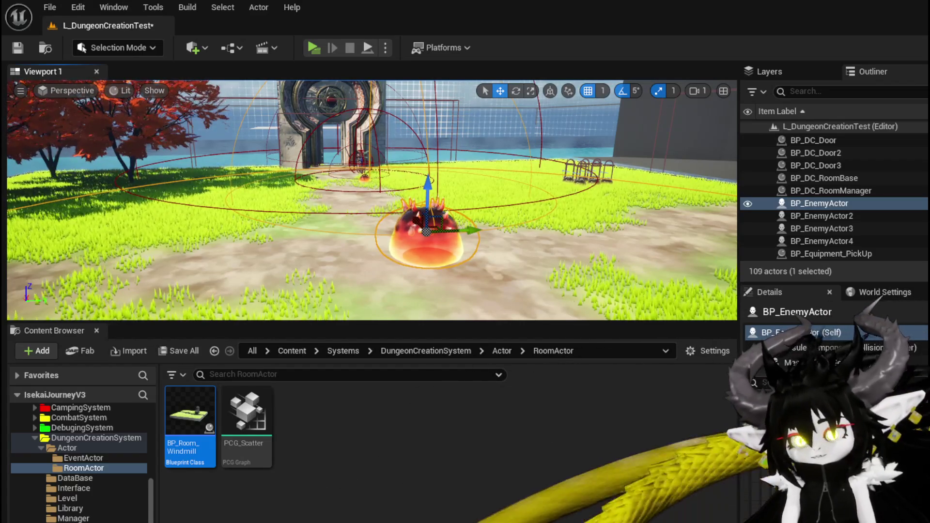
key(ctrl+s)
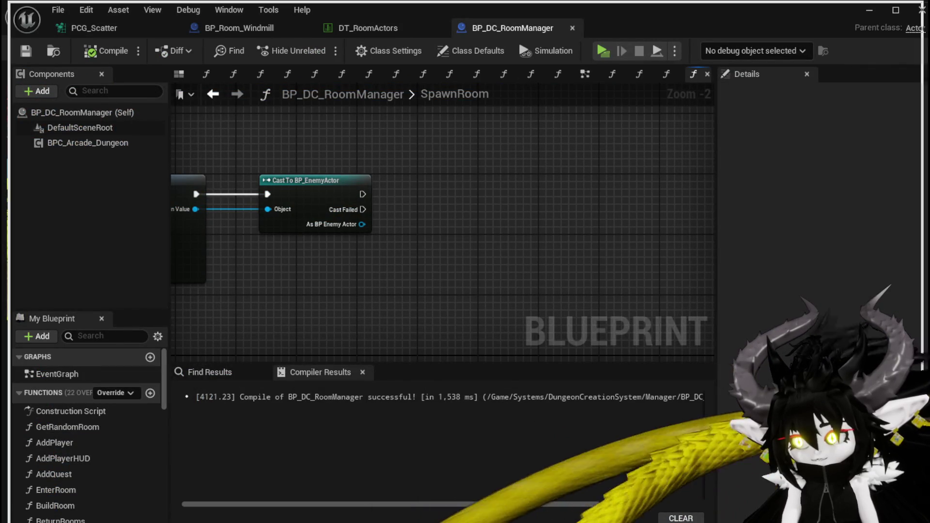
Step: Add Set Enemy Mesh after the cast and a Set Anim BP node, both targeting As BP Enemy Actor
drag(679, 425, 680, 425)
drag(318, 224, 358, 234)
text(Enem)
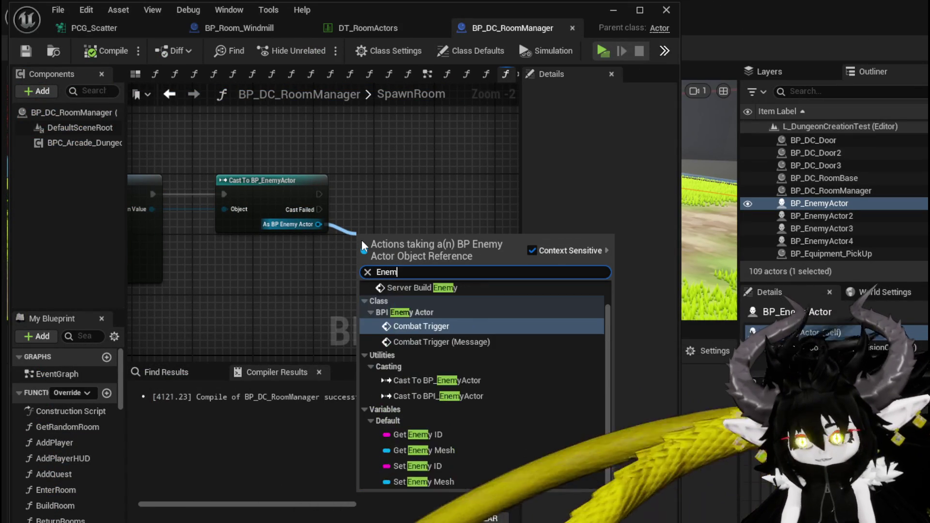
text(y Mes)
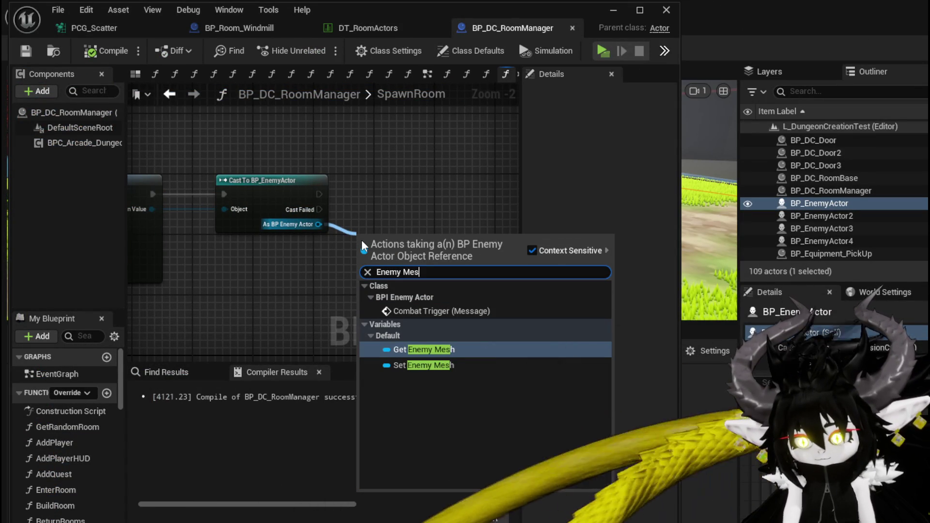
click(409, 366)
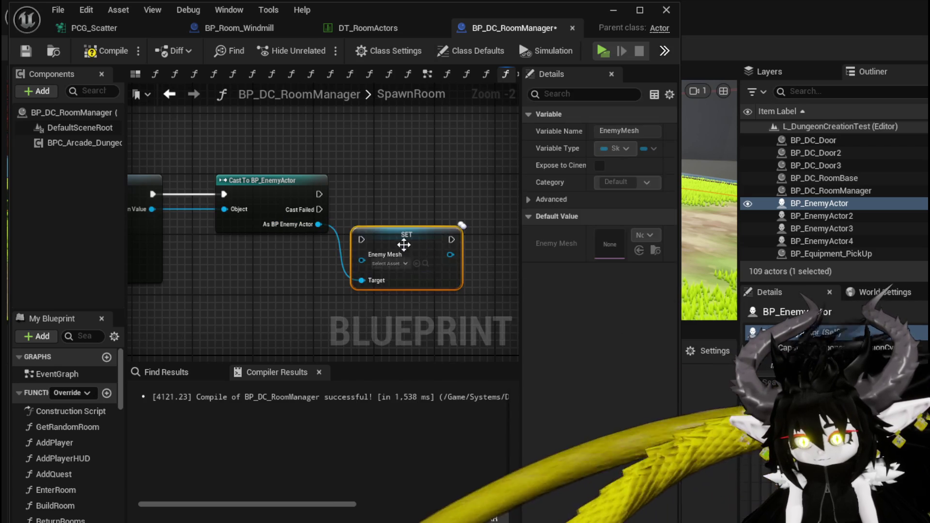
mouse_move(318, 194)
mouse_down()
mouse_move(347, 171)
mouse_move(384, 196)
mouse_up()
drag(299, 206, 315, 280)
text(Ani)
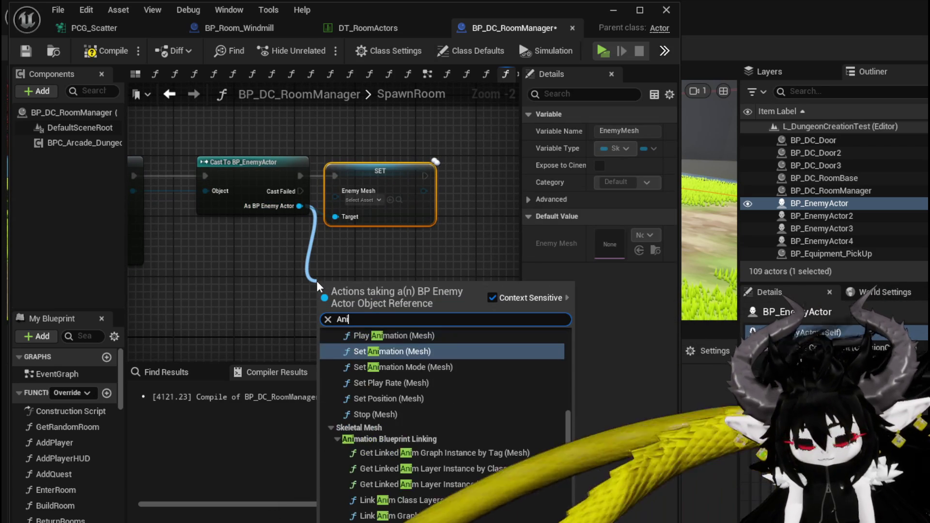
text(mBP)
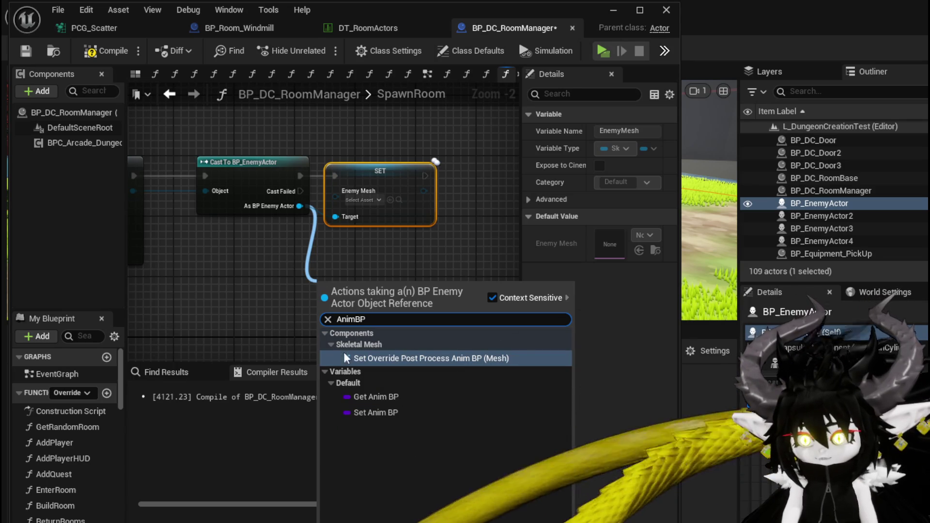
click(376, 411)
Step: Add Set Enemy ID and Set Encounter nodes targeting the cast enemy actor
mouse_move(239, 174)
mouse_down()
mouse_move(325, 219)
mouse_move(382, 231)
mouse_up()
text(E)
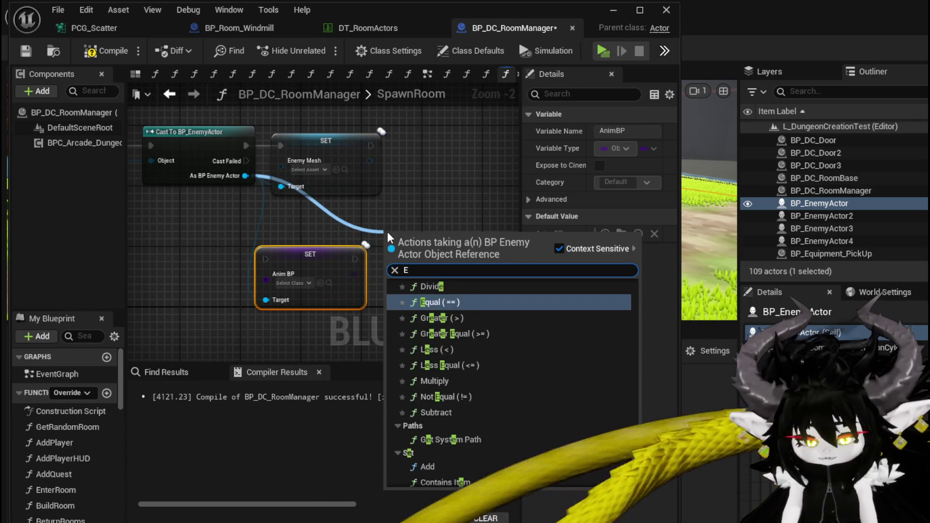
text(nemy ID)
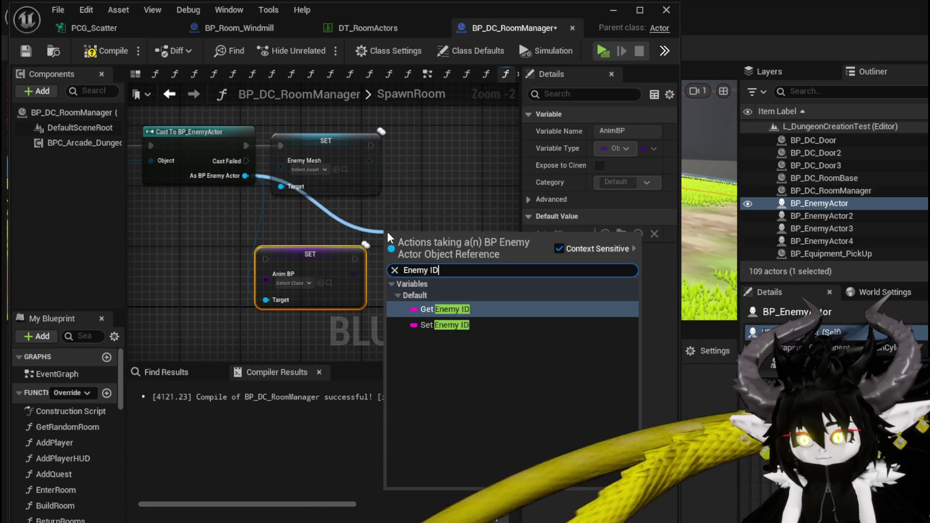
click(440, 325)
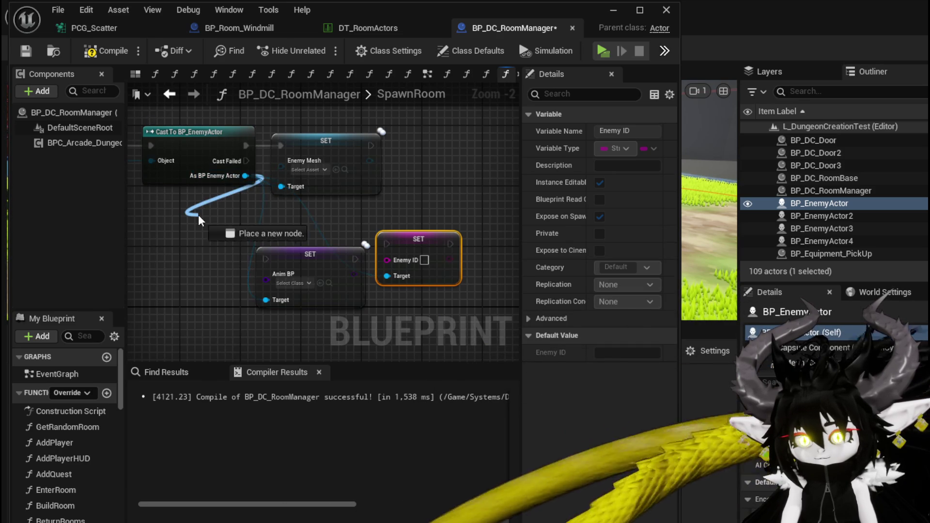
drag(199, 216, 201, 215)
text(Enco)
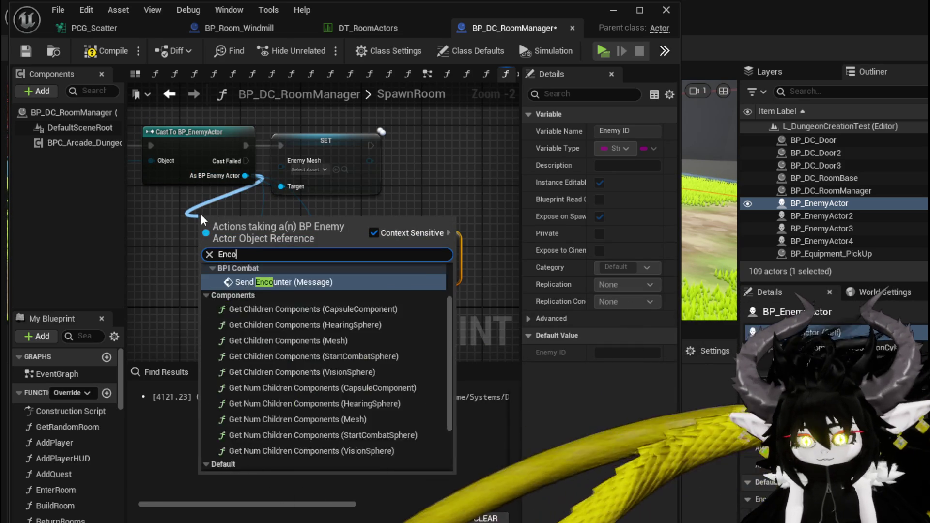
text(unter)
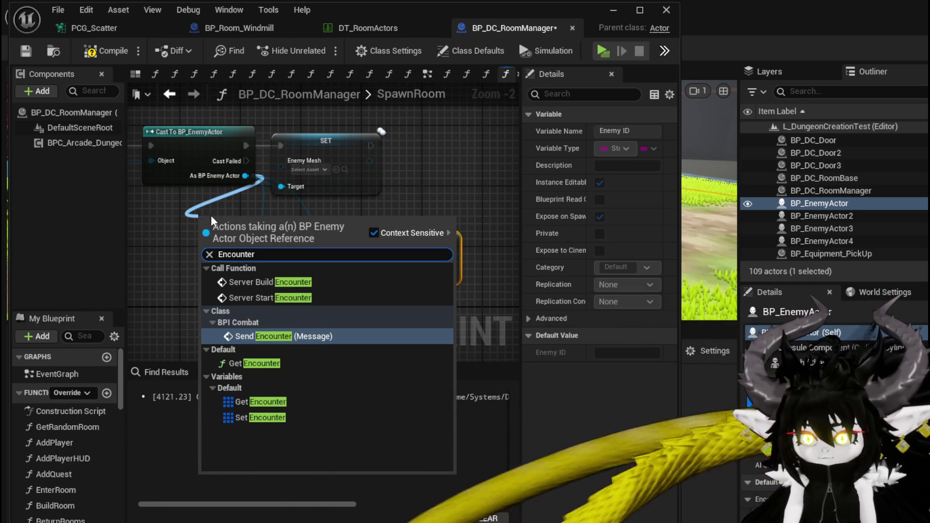
click(252, 417)
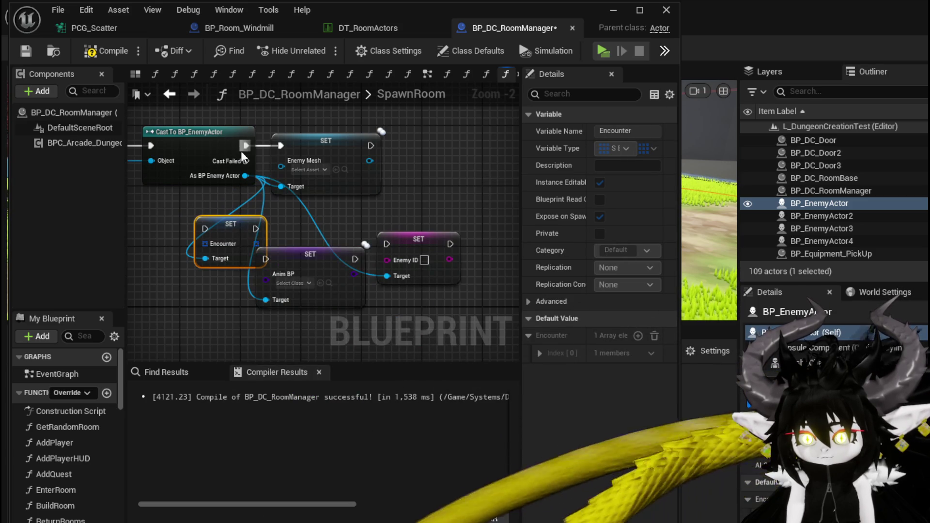
Step: Line up the setters and chain their exec pins: Enemy Mesh, Anim BP, Enemy ID, Encounter
mouse_move(371, 145)
mouse_down()
mouse_move(327, 213)
mouse_move(265, 259)
mouse_up()
mouse_move(334, 249)
mouse_down()
mouse_move(448, 182)
mouse_move(451, 155)
mouse_move(309, 190)
mouse_up()
drag(261, 294, 406, 187)
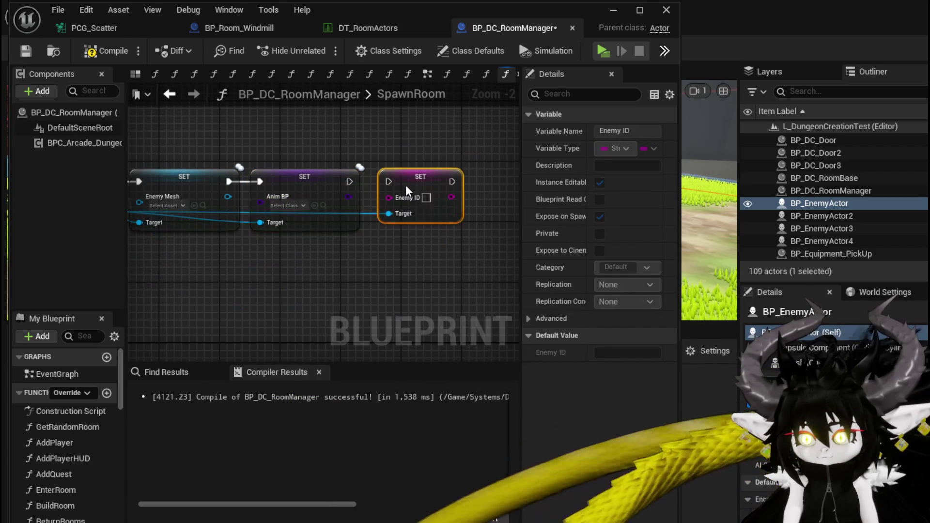
drag(349, 181, 381, 179)
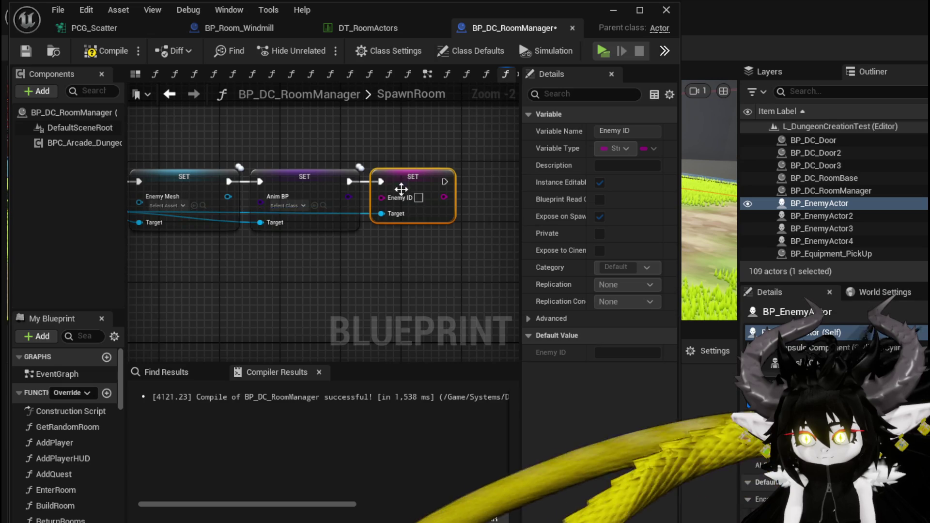
scroll(400, 185, down, 2)
mouse_move(233, 255)
mouse_down()
mouse_move(463, 192)
mouse_move(434, 190)
mouse_move(453, 193)
mouse_up()
scroll(251, 236, up, 3)
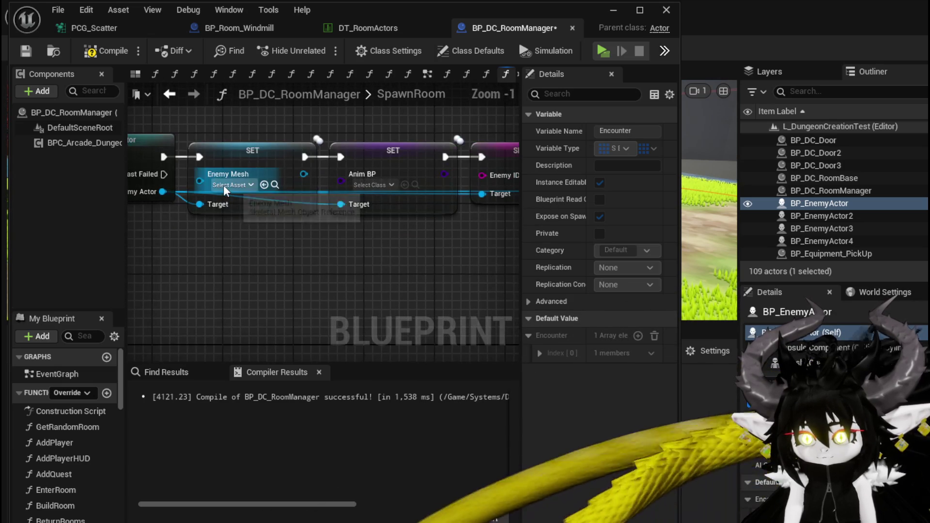
Step: Pick SlimeEnemyNature as the skeletal mesh in the Set Enemy Mesh node
click(228, 185)
text(Natu)
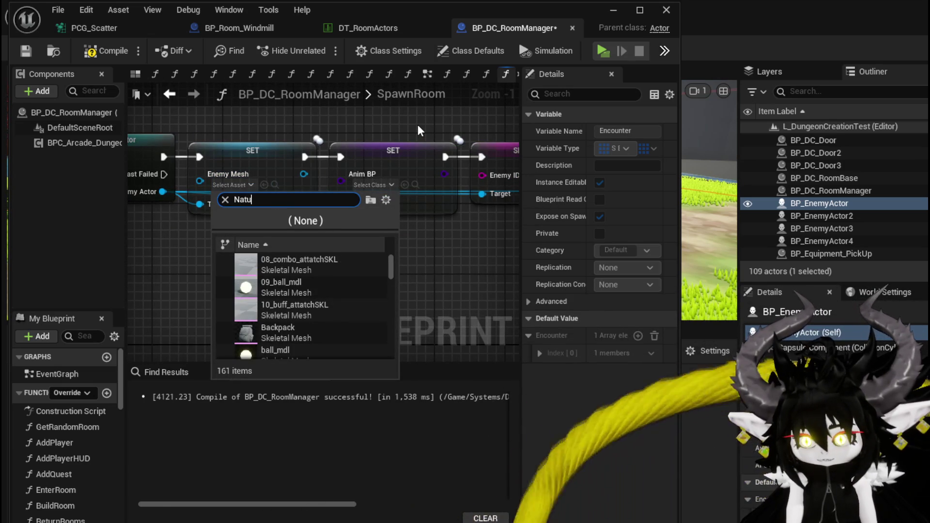
text(re)
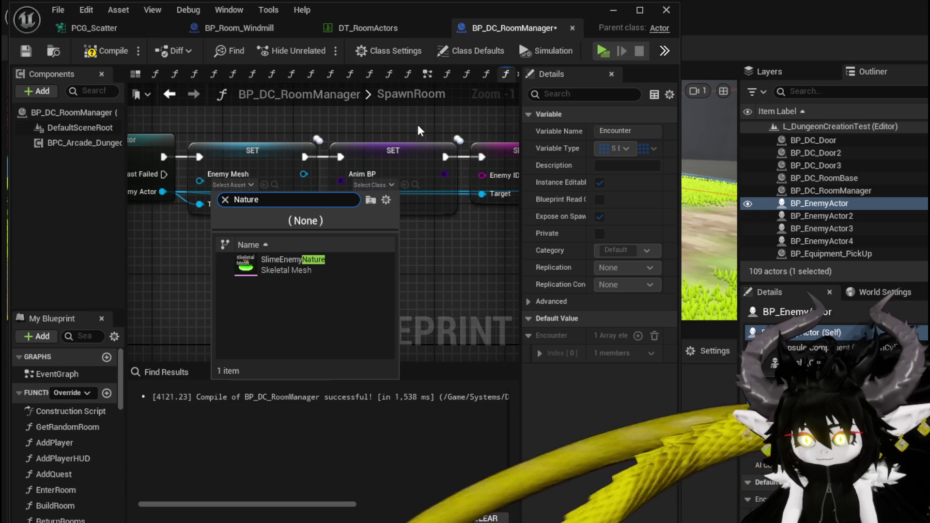
click(254, 269)
mouse_move(379, 269)
mouse_down()
mouse_move(280, 278)
mouse_move(295, 274)
mouse_up()
Step: Choose ABP_Slime for Anim BP and enter 'Slime' as the Enemy ID
click(309, 191)
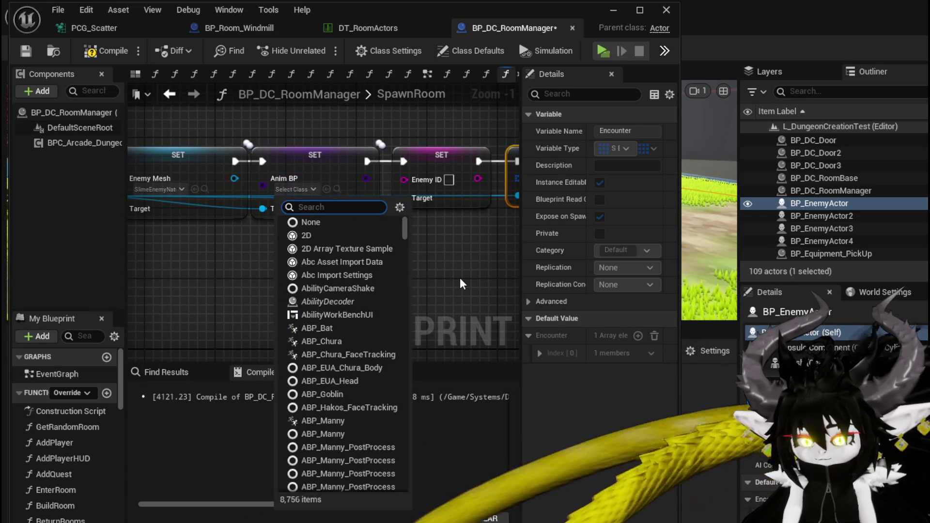
text(Slime)
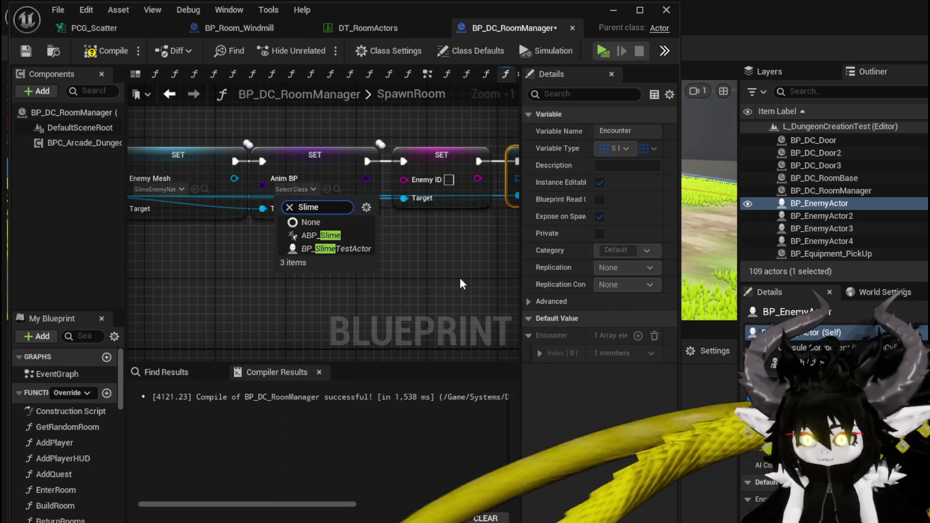
click(339, 236)
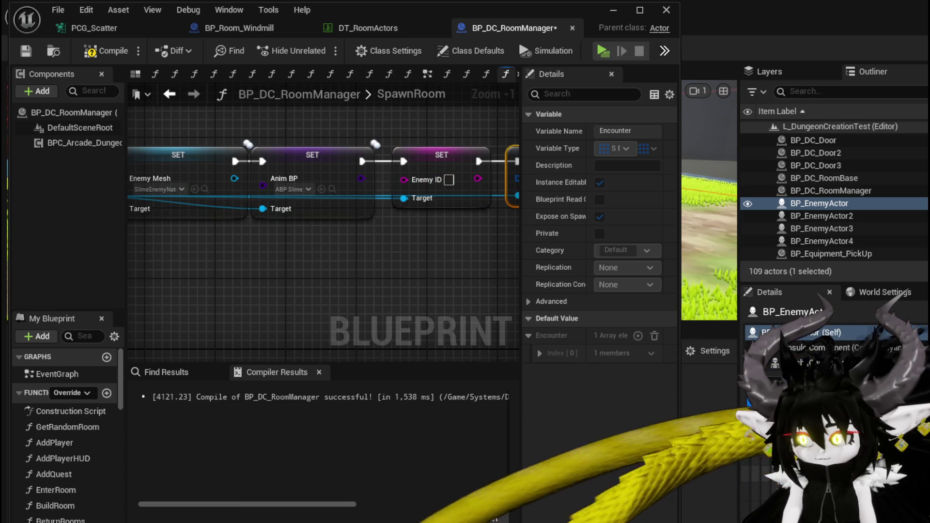
text(Slime)
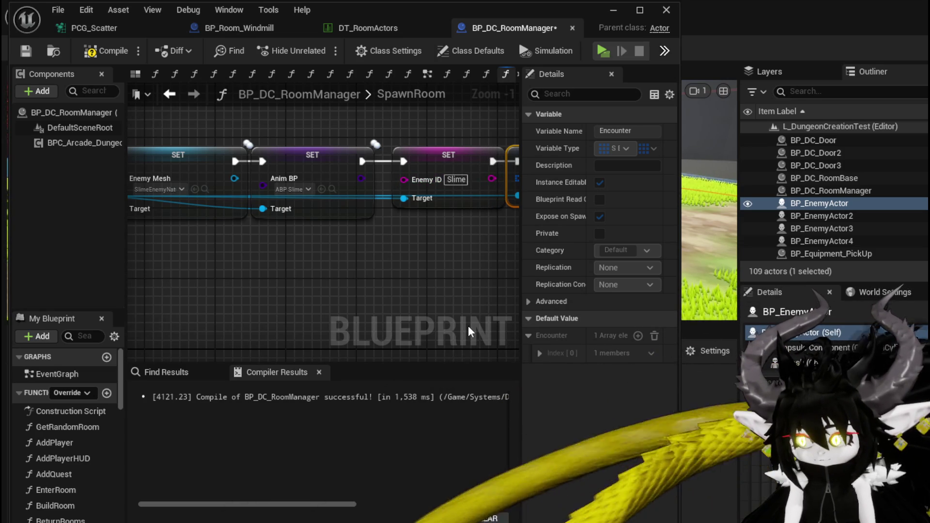
drag(406, 275, 240, 290)
Step: Feed a Make Array node into the Encounter setter and add extra element slots
mouse_move(346, 185)
mouse_down()
mouse_move(388, 183)
mouse_move(286, 287)
mouse_up()
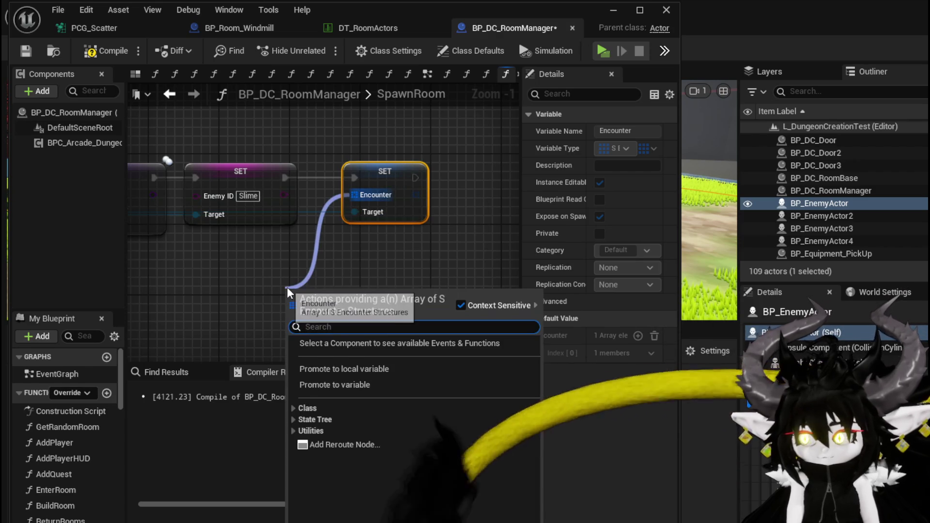
text(Make)
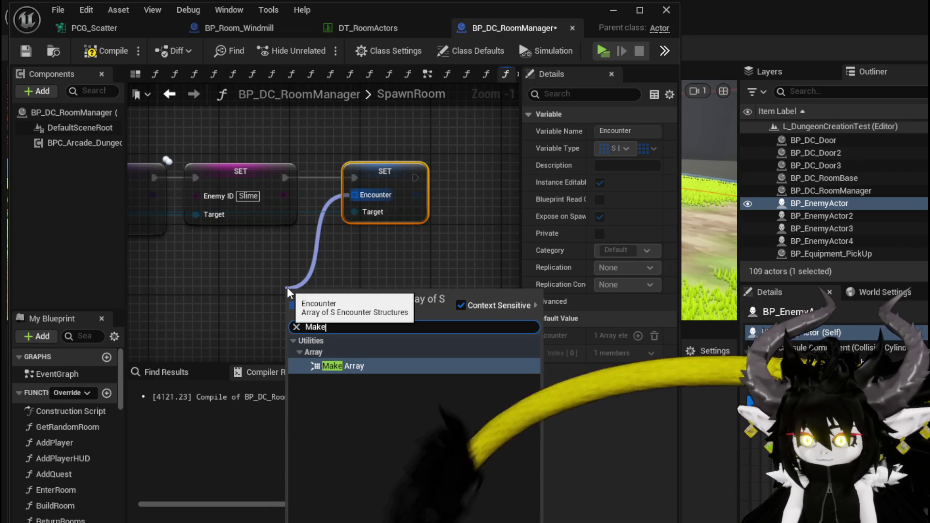
key(Return)
drag(381, 251, 353, 269)
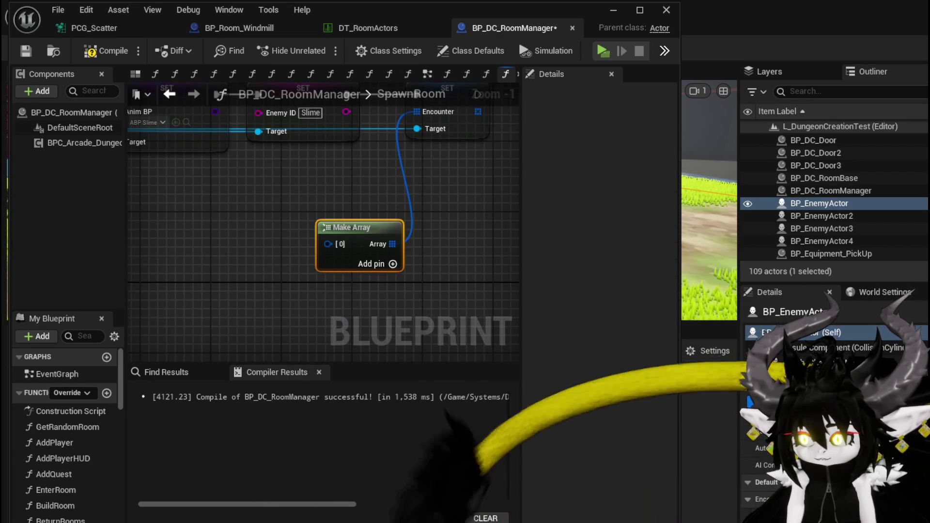
click(390, 264)
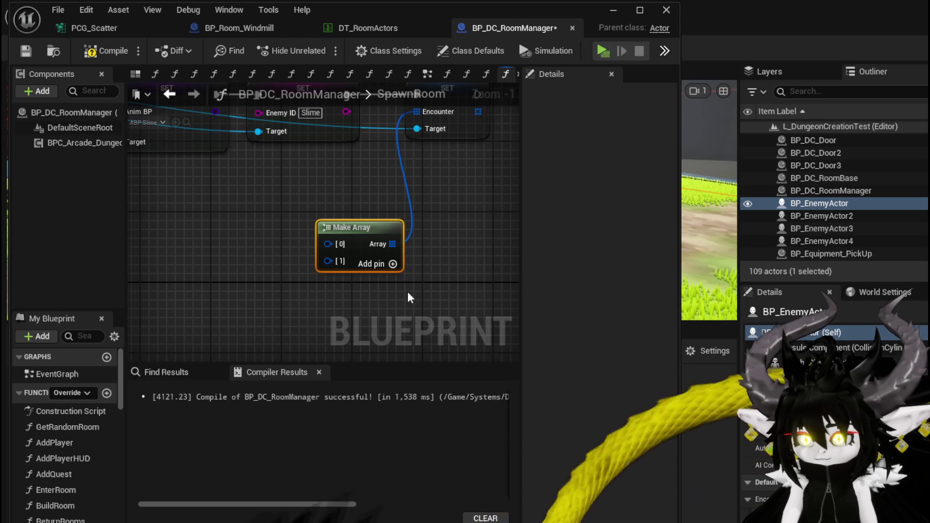
click(393, 264)
click(393, 264)
click(393, 264)
drag(422, 305, 434, 241)
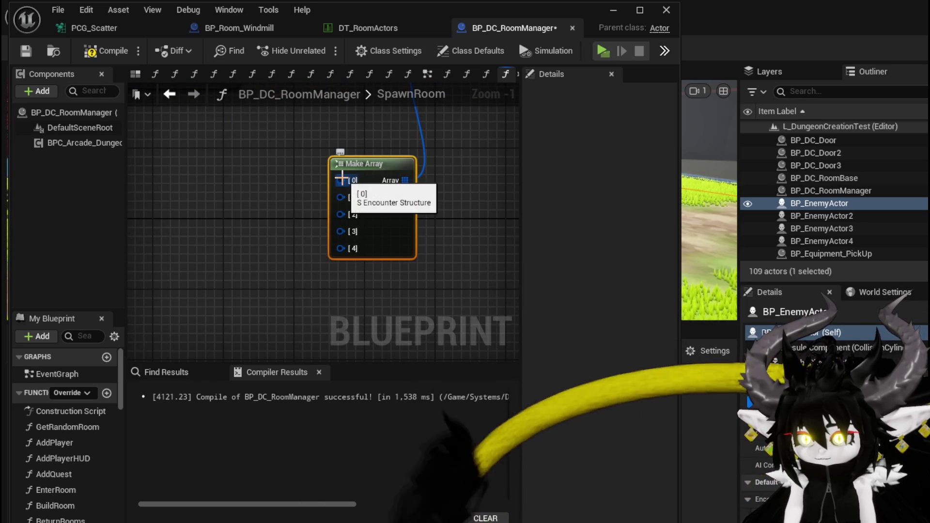
Step: Create a Make S Encounter node on the array's first element [0]
drag(340, 180, 249, 167)
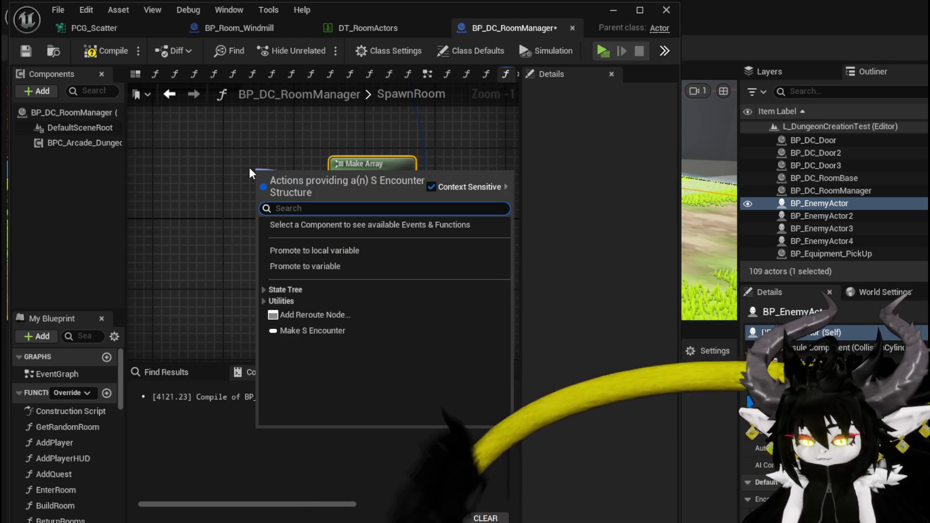
text(Make)
key(Return)
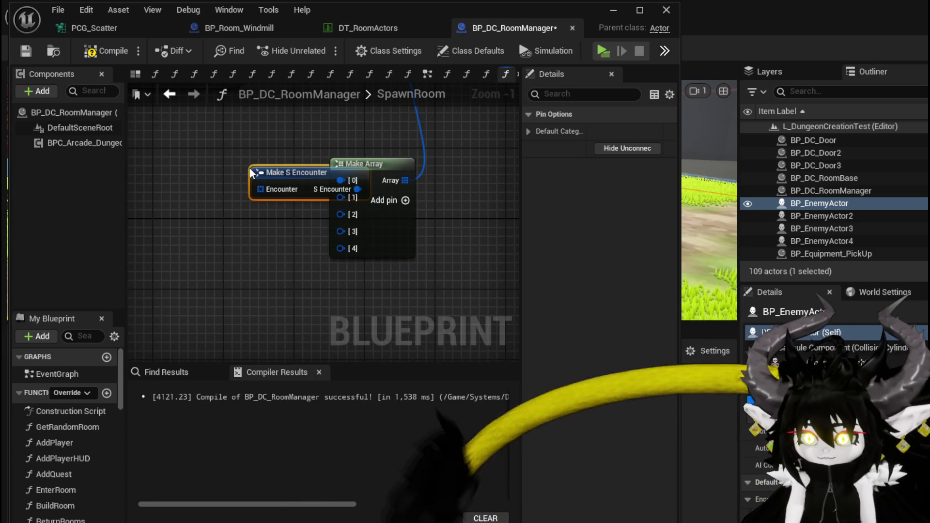
drag(289, 170, 174, 170)
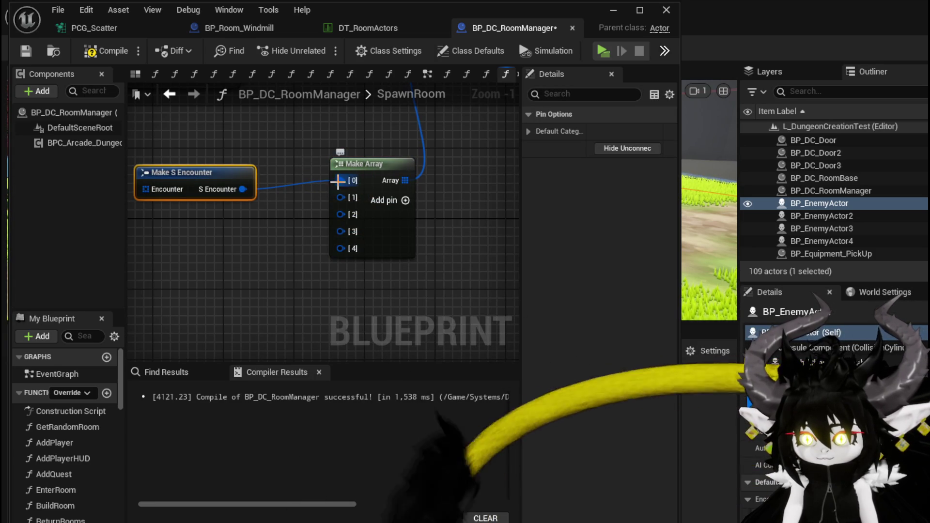
Step: Remove the extra array element pins and place Make S Encounter below the array
right_click(341, 198)
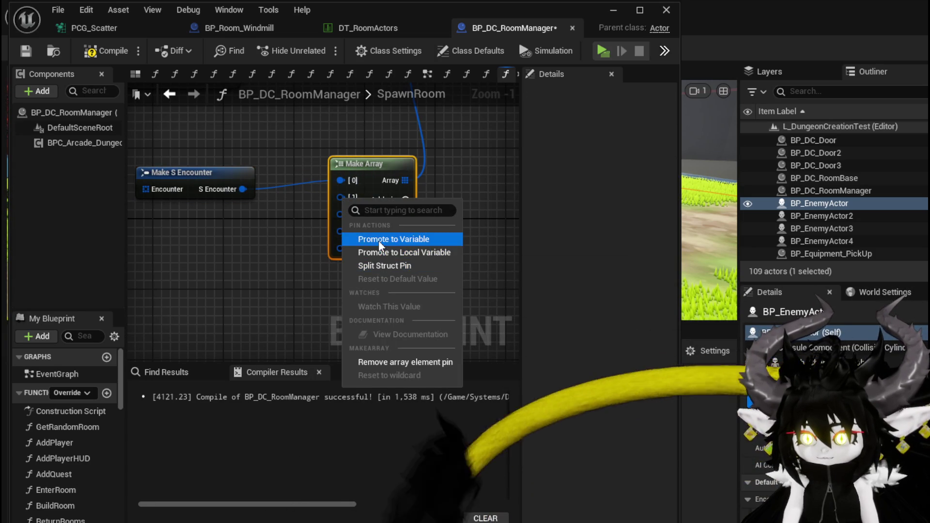
click(391, 361)
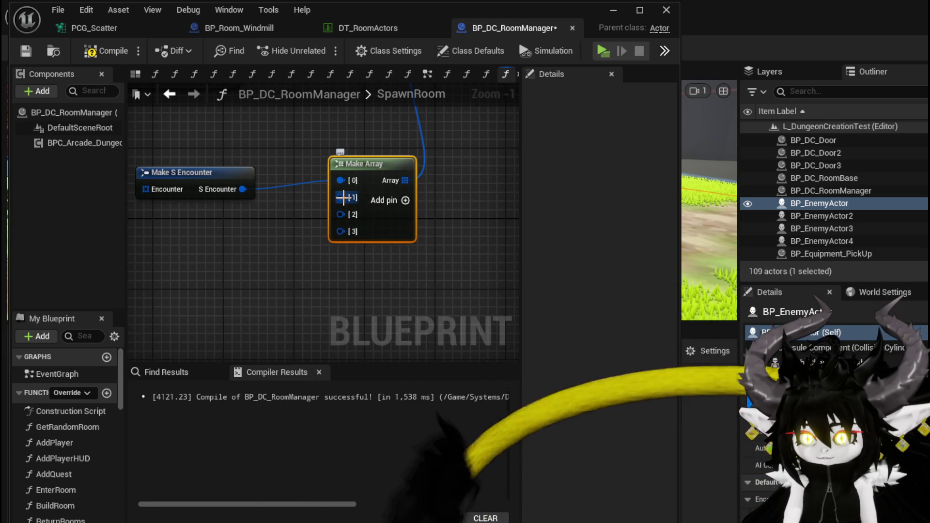
right_click(342, 197)
click(385, 362)
right_click(346, 210)
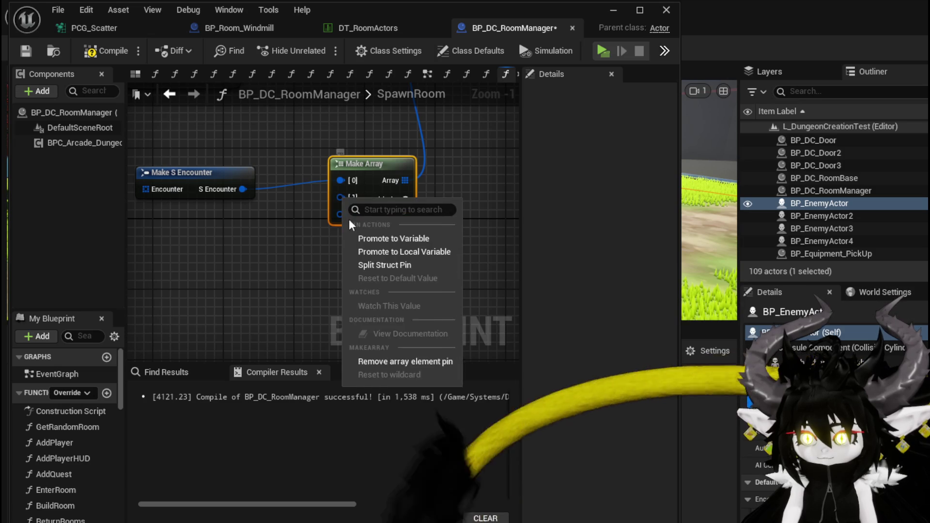
click(380, 361)
right_click(341, 200)
click(387, 361)
mouse_move(201, 179)
mouse_down()
mouse_move(262, 213)
mouse_move(367, 233)
mouse_up()
Step: Attach a Make Array to the Encounter input with a Make S Battler Info in slot [0]
drag(310, 245, 365, 237)
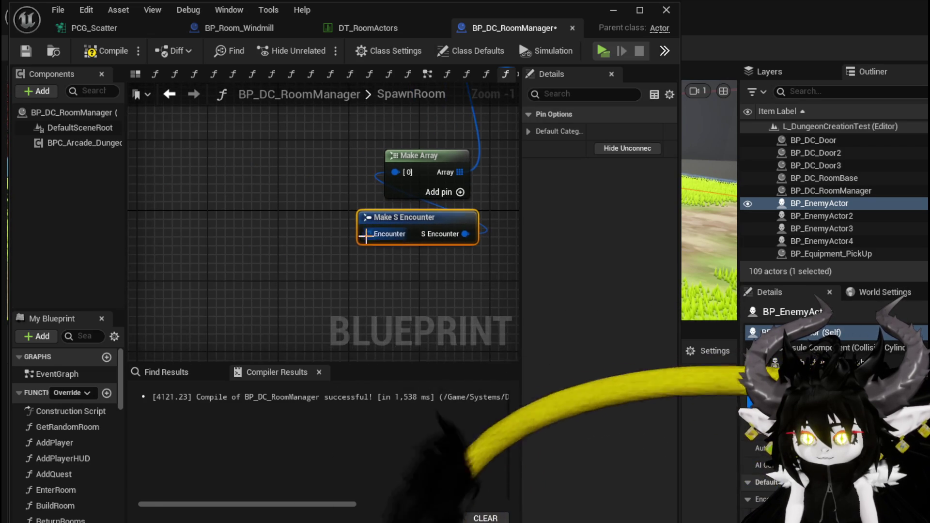
drag(284, 227, 289, 221)
text(arr)
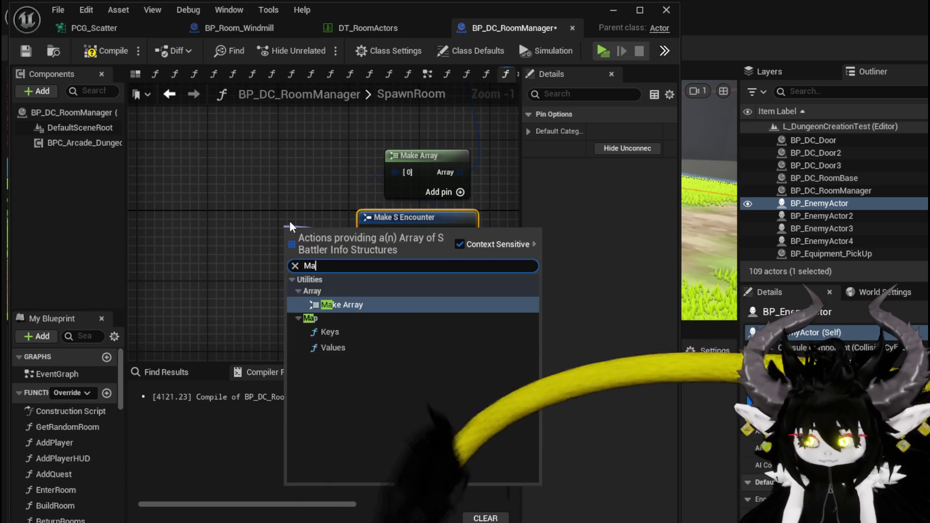
key(Return)
mouse_move(290, 221)
mouse_down()
mouse_move(257, 213)
mouse_move(336, 225)
mouse_move(389, 248)
mouse_move(248, 173)
mouse_up()
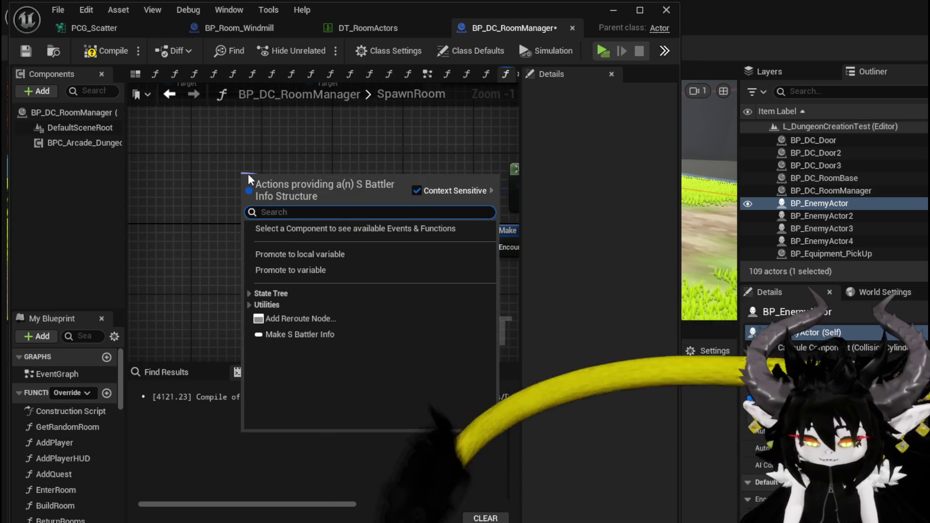
text(Mak)
key(Return)
mouse_move(253, 174)
mouse_down()
mouse_move(196, 144)
mouse_move(254, 151)
mouse_up()
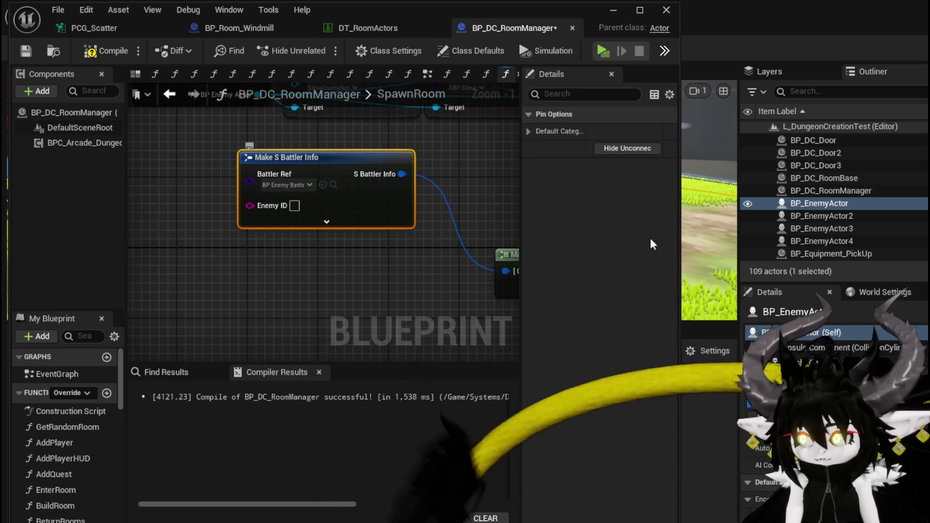
mouse_move(284, 282)
mouse_down()
mouse_move(247, 283)
mouse_move(243, 317)
mouse_up()
text(Slime_Na)
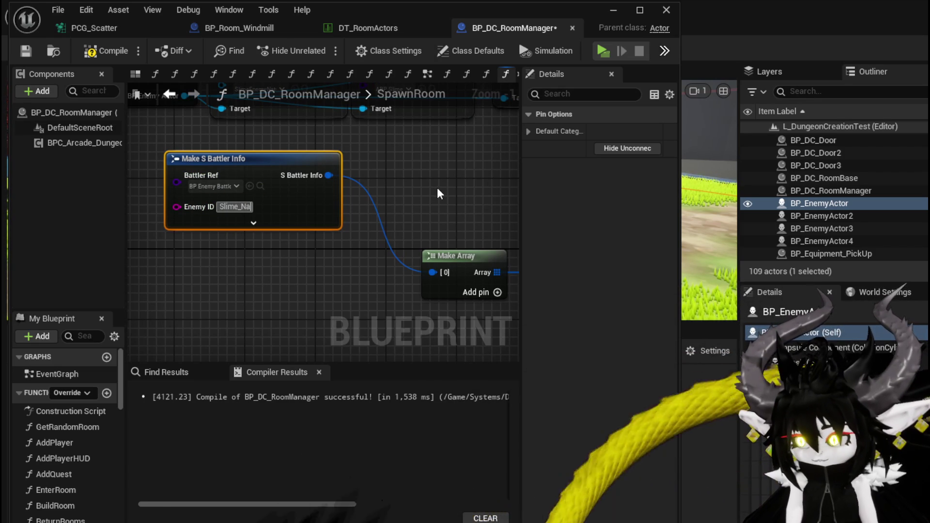
Step: Set the battler to Enemy ID Slime_Nature|Elite, HP 1500, Speed 200, Damage 50, Defence 150
text(ture)
key(Return)
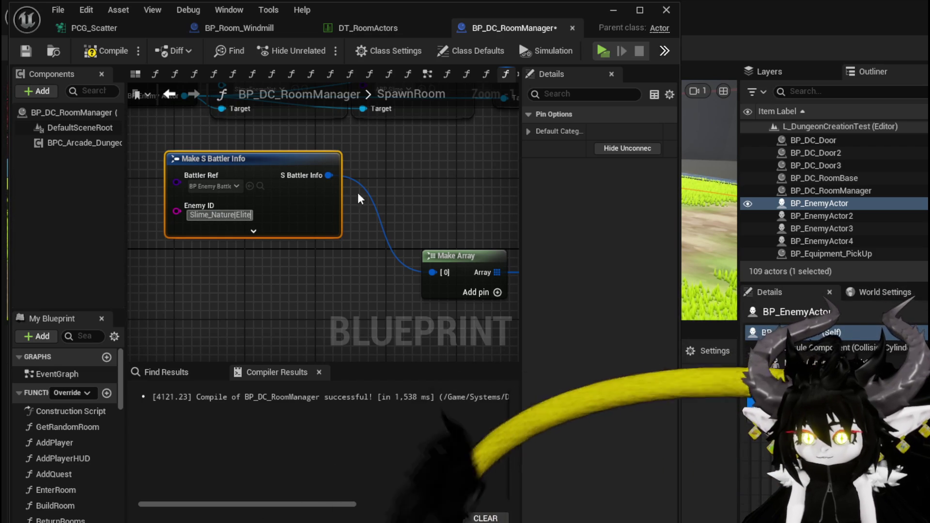
click(253, 231)
scroll(384, 255, down, 1)
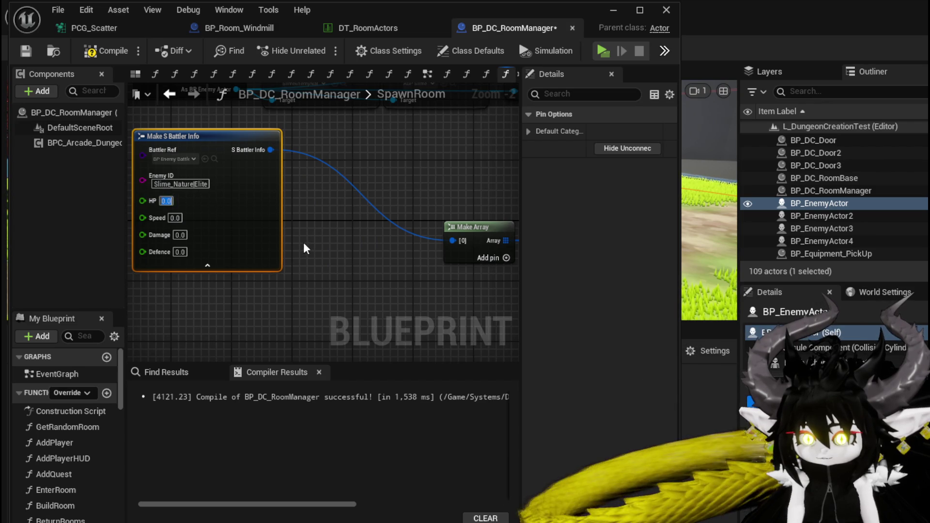
text(1500)
click(175, 217)
text(200)
click(179, 235)
text(50)
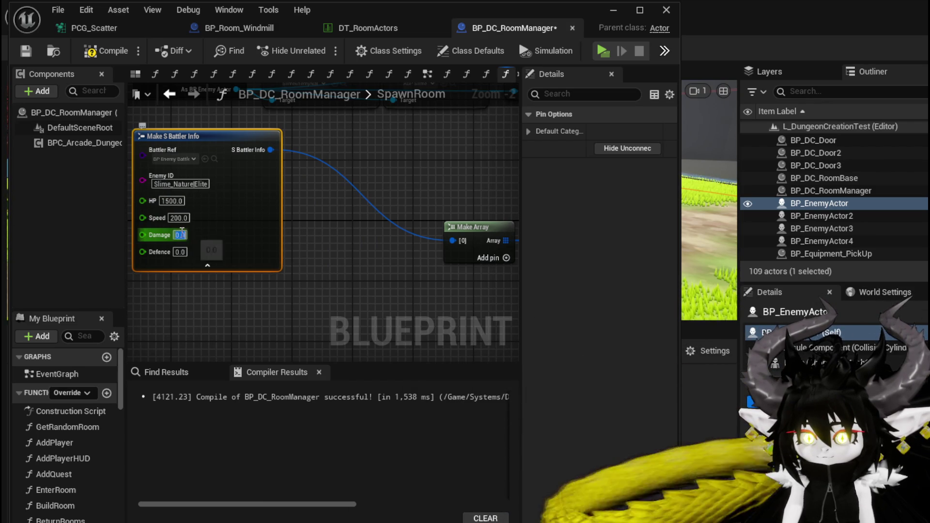
key(Tab)
text(1)
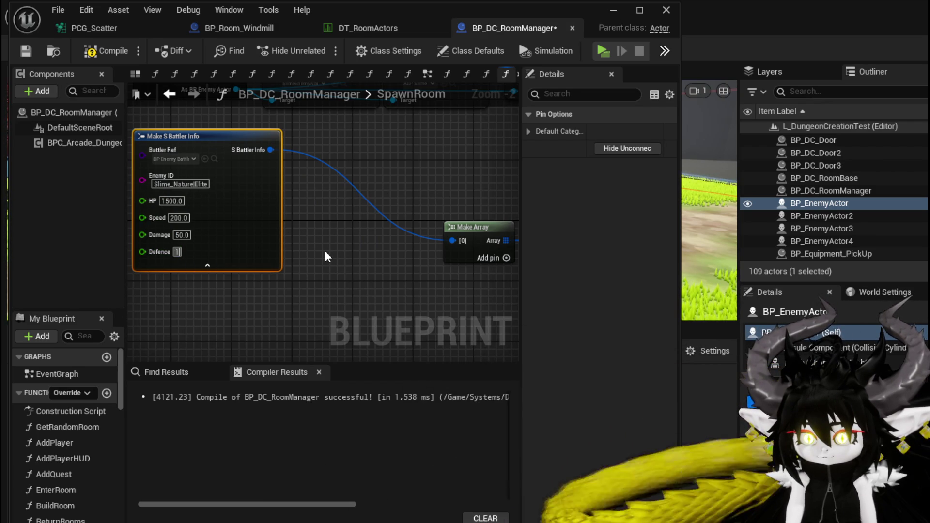
text(50)
click(324, 251)
scroll(324, 251, down, 1)
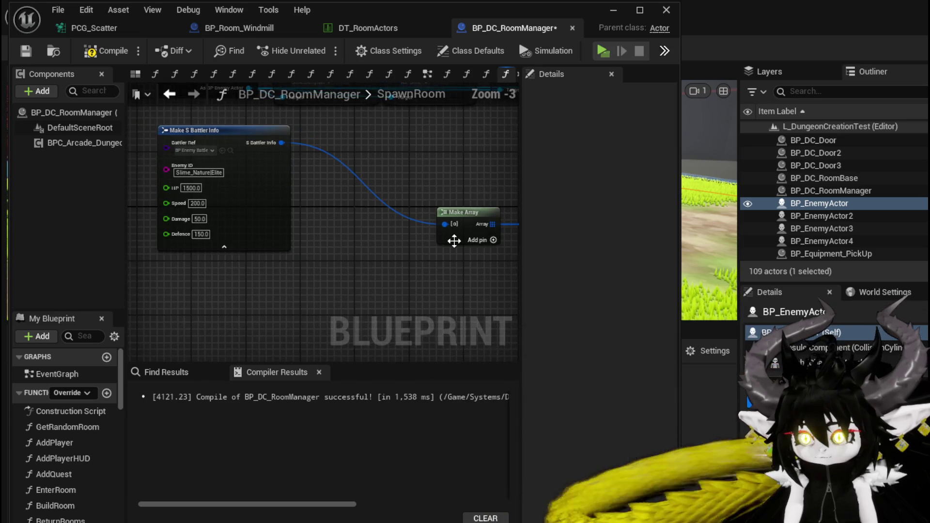
Step: Add two array slots and connect a second Make S Battler Info to slot [1]
click(493, 241)
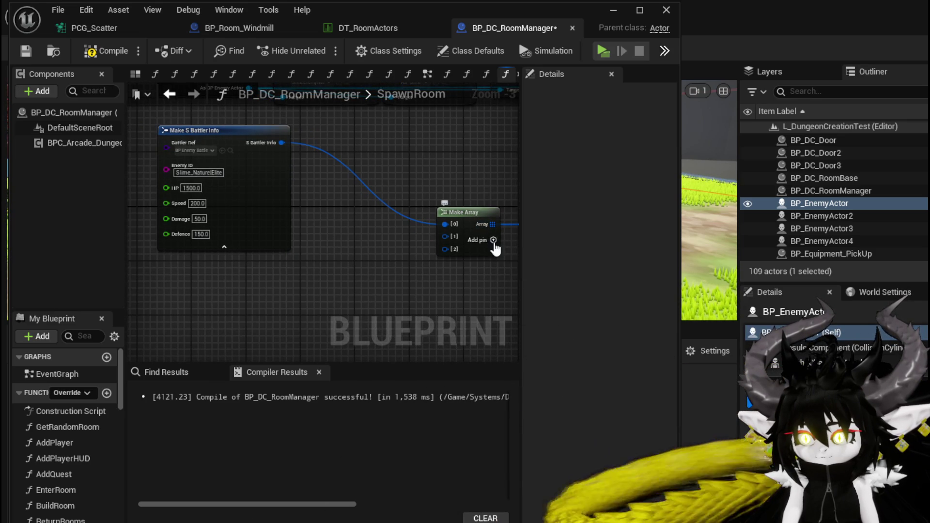
click(493, 240)
drag(445, 236, 373, 259)
text(Make)
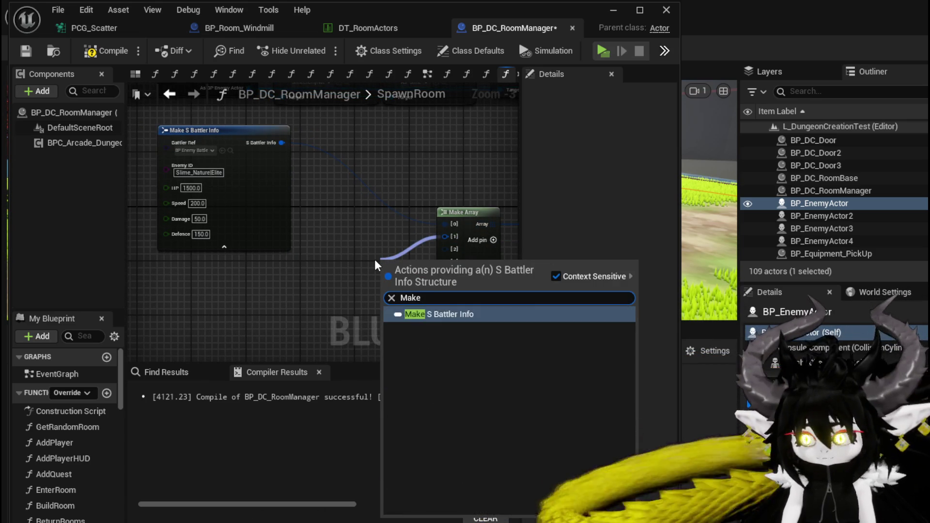
click(438, 313)
mouse_move(407, 256)
mouse_down()
mouse_move(234, 269)
mouse_move(191, 251)
mouse_up()
scroll(328, 237, up, 2)
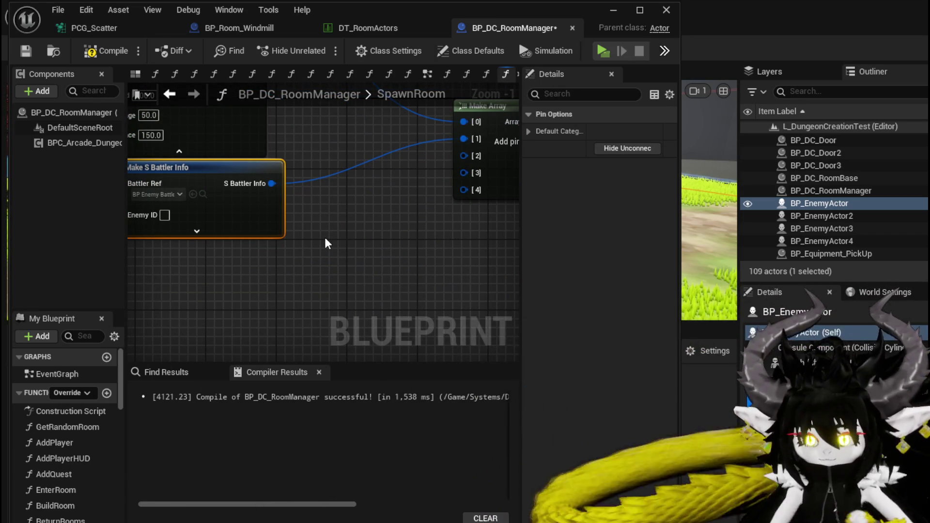
scroll(312, 218, down, 2)
scroll(294, 234, up, 2)
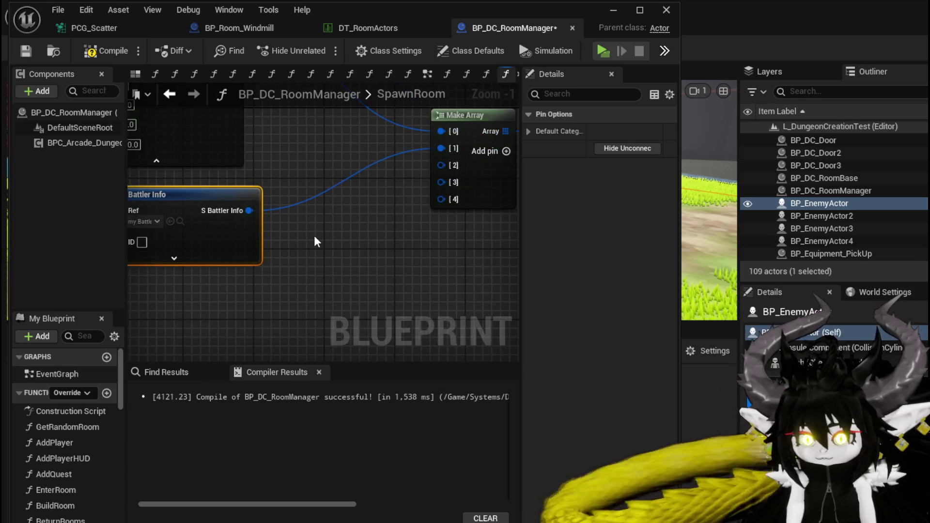
scroll(295, 239, down, 1)
drag(277, 175, 314, 240)
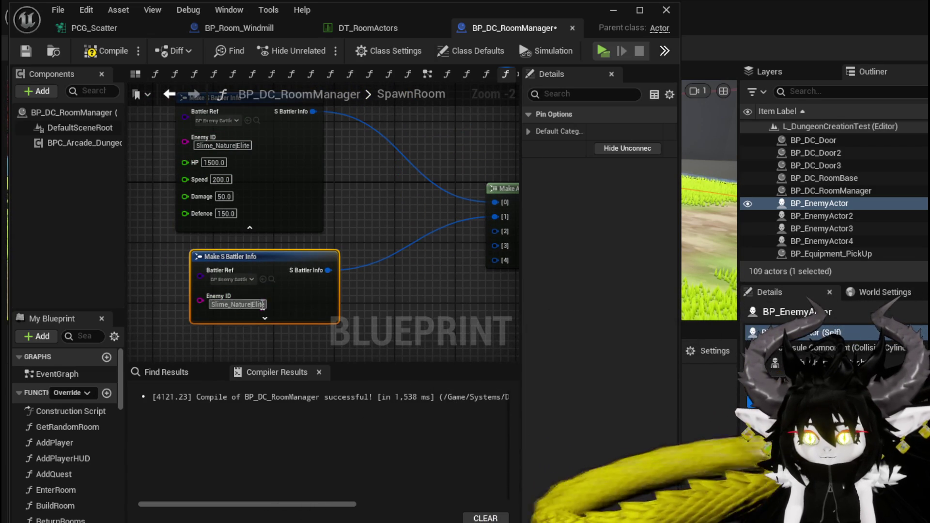
Step: Set the second battler's Enemy ID to Slime_Nature|Normal and compile the blueprint
click(237, 297)
text(Slime_NatureE)
key(BackSpace)
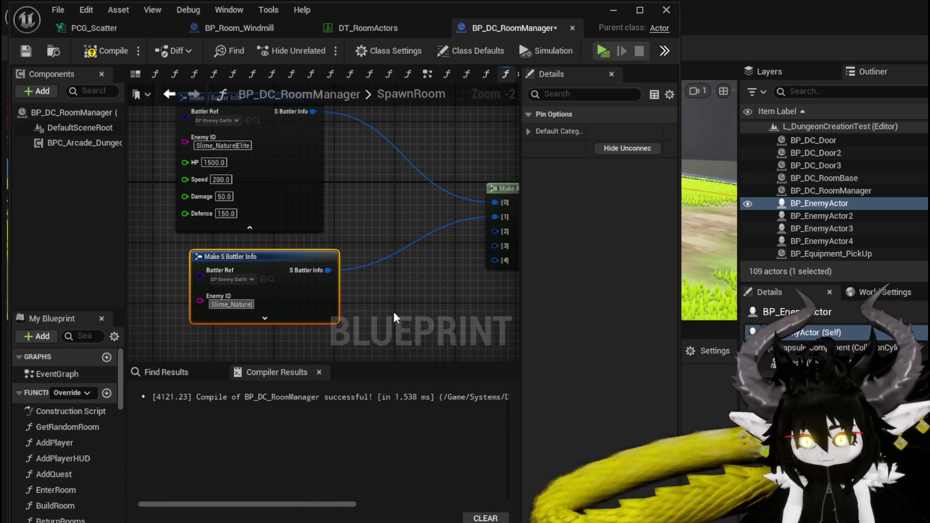
text(Normal)
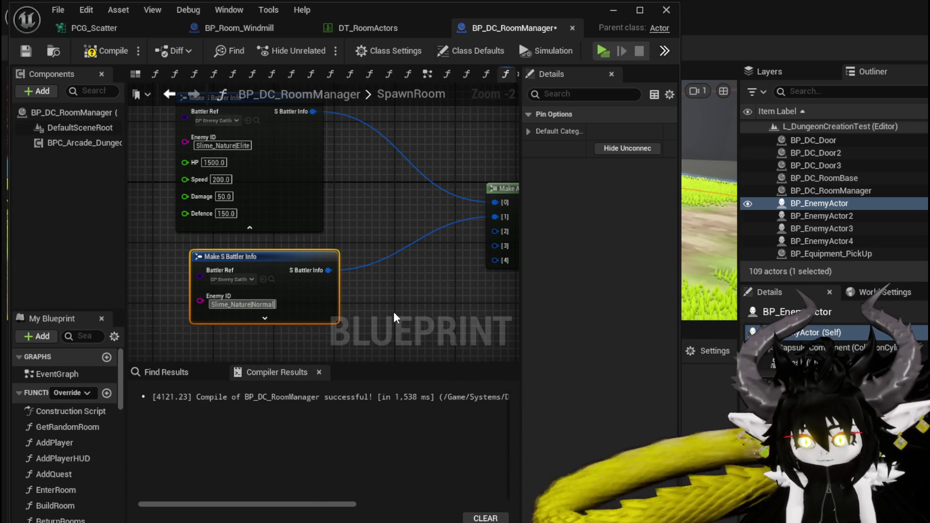
click(339, 242)
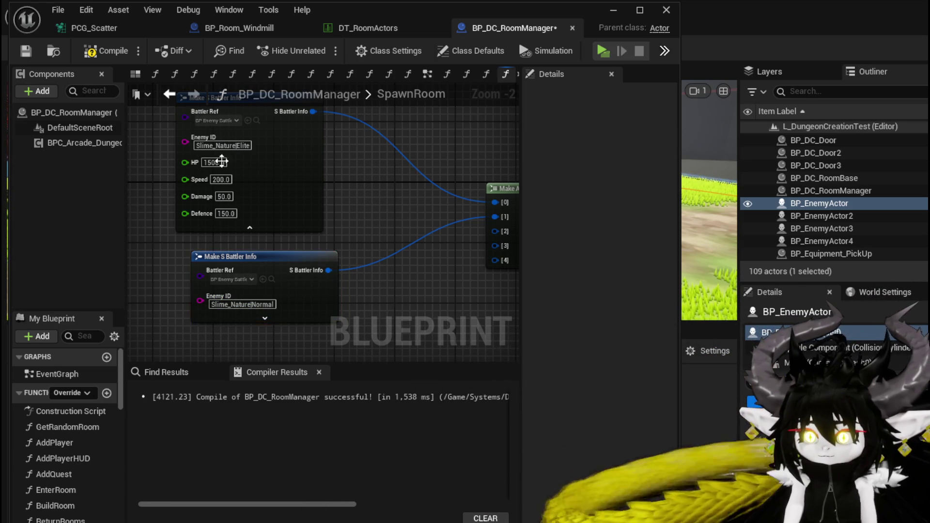
click(25, 55)
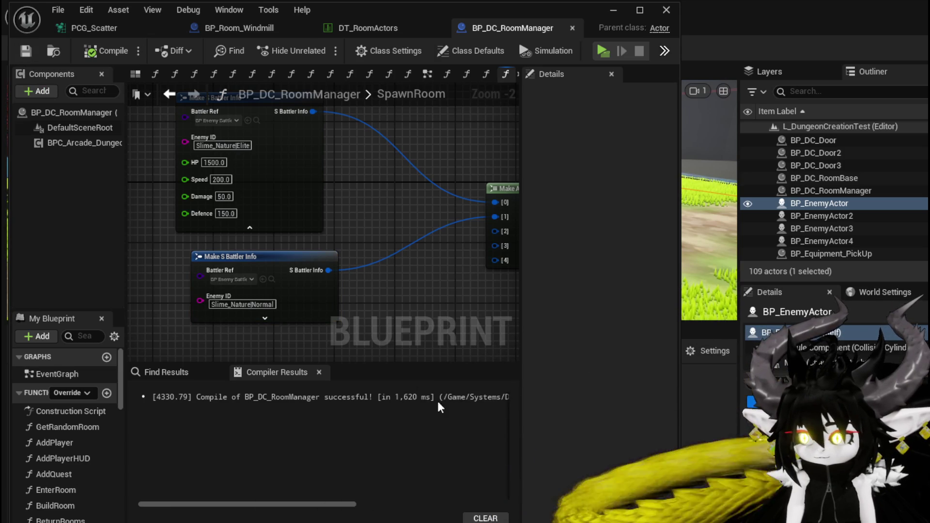
Step: Give the Normal slime battler HP 150, Speed 200, Damage 25 and Defence 10
click(240, 318)
drag(365, 305, 341, 228)
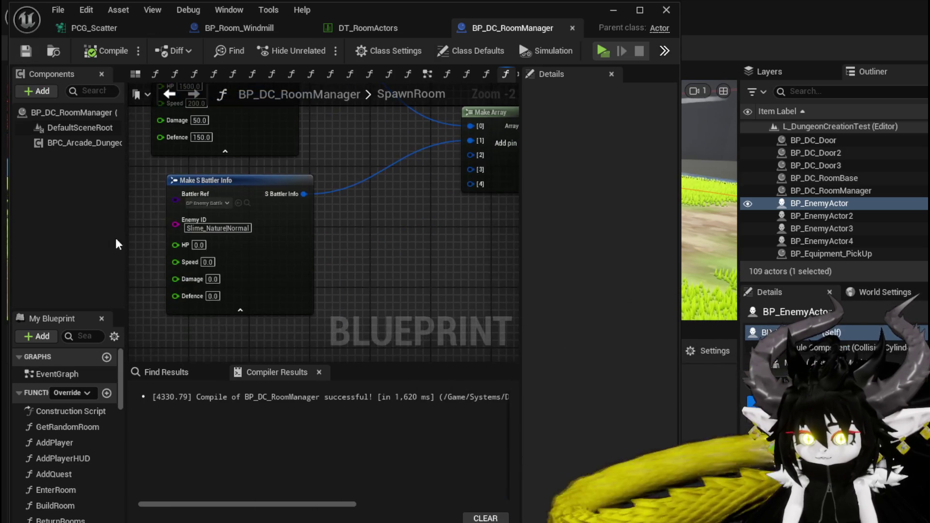
click(199, 244)
text(150)
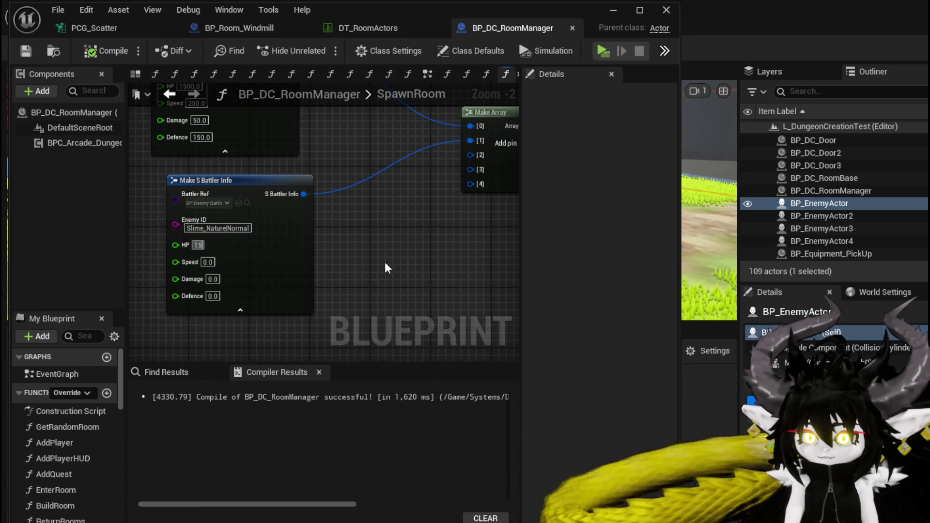
mouse_move(385, 261)
mouse_down()
mouse_move(408, 278)
mouse_move(403, 296)
mouse_move(393, 276)
mouse_up()
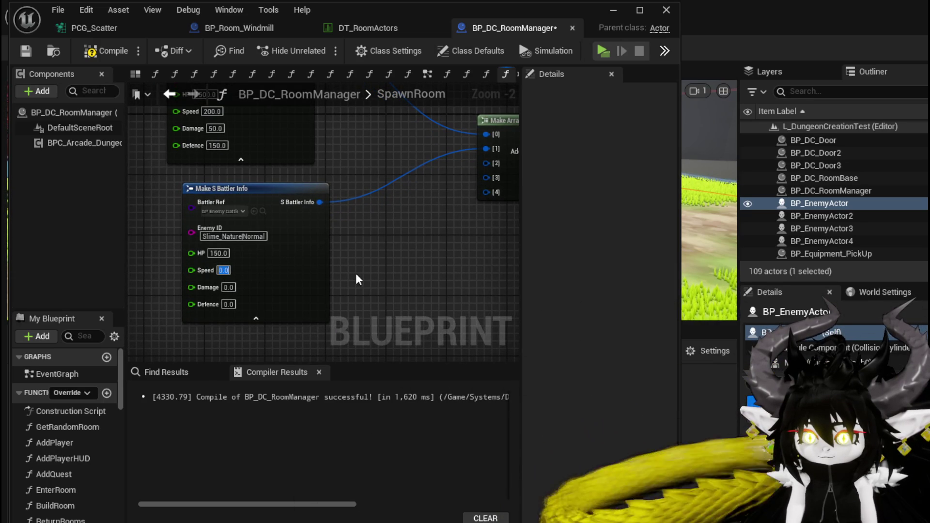
text(200)
key(Return)
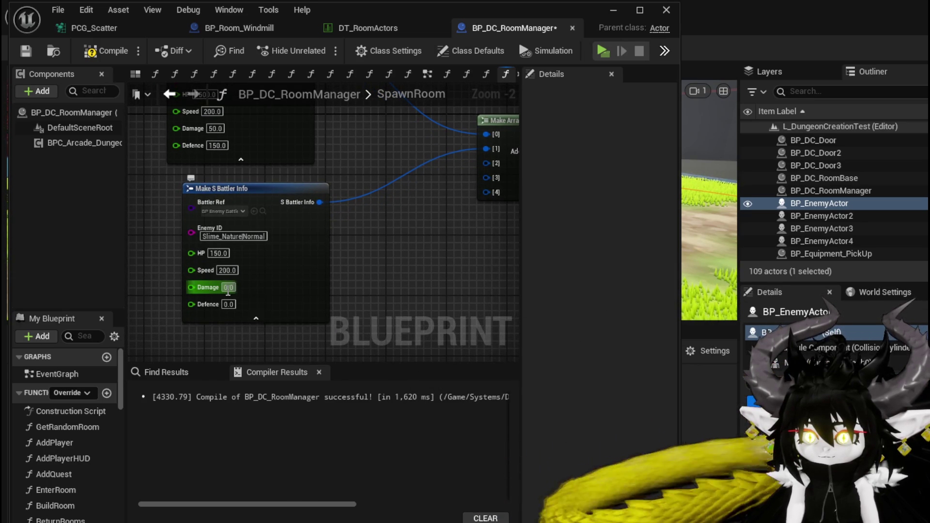
text(25)
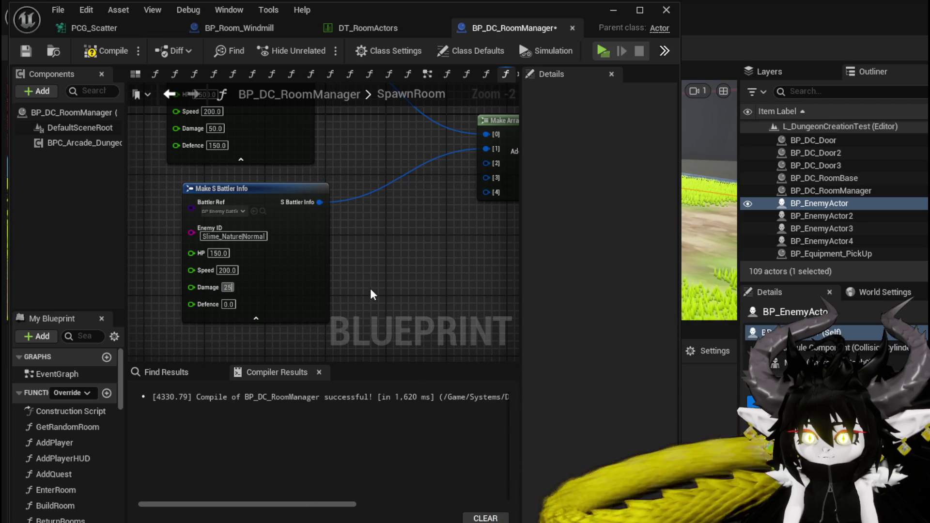
key(Return)
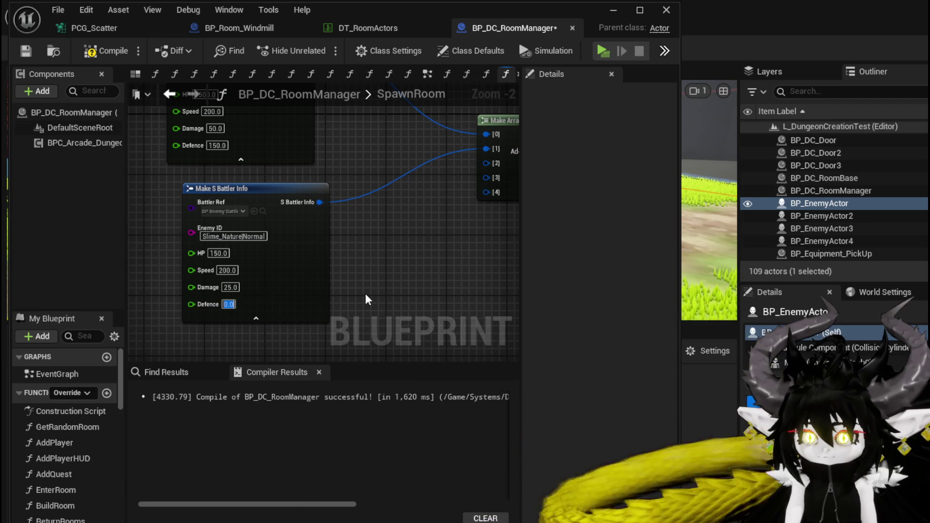
text(10)
key(Return)
scroll(369, 271, down, 1)
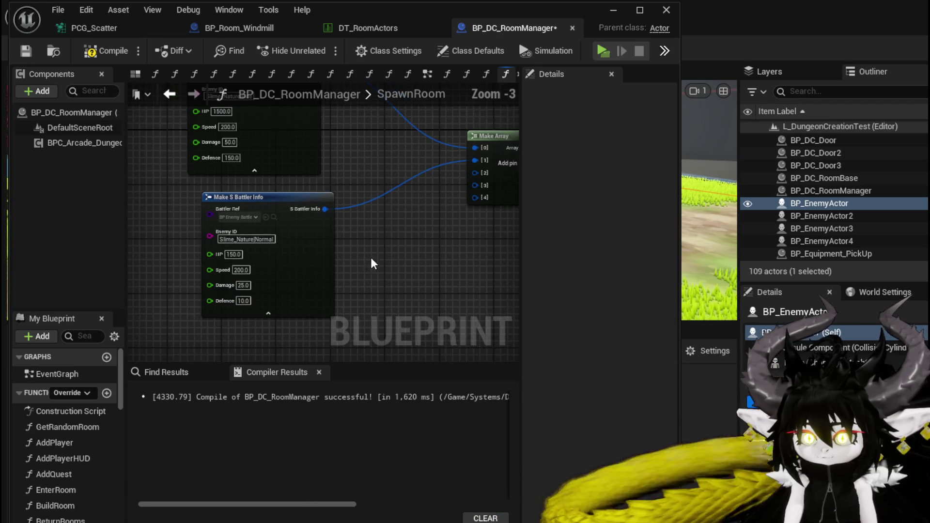
Step: Duplicate the Normal slime battler node with Ctrl+D and place the copy below it
drag(242, 310, 391, 261)
scroll(366, 245, down, 1)
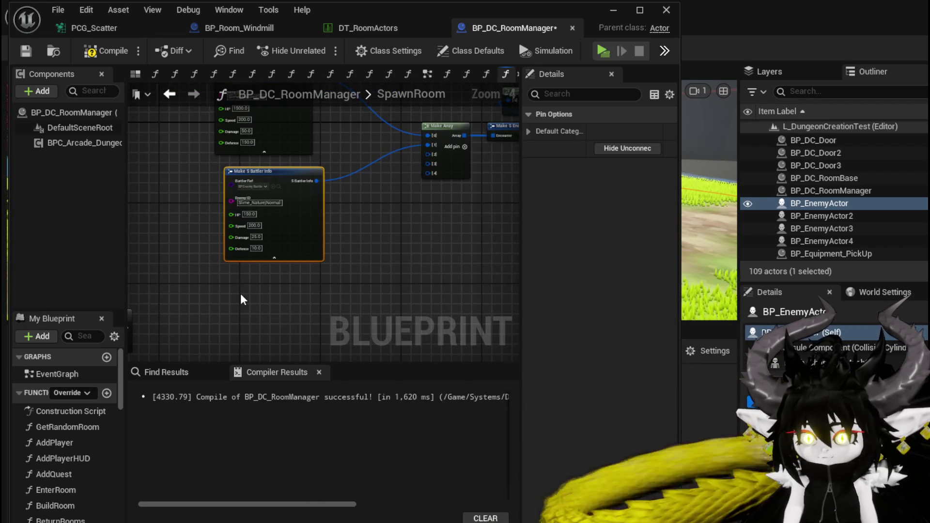
key(ctrl+d)
mouse_move(278, 270)
mouse_down()
mouse_move(240, 257)
mouse_move(250, 260)
mouse_up()
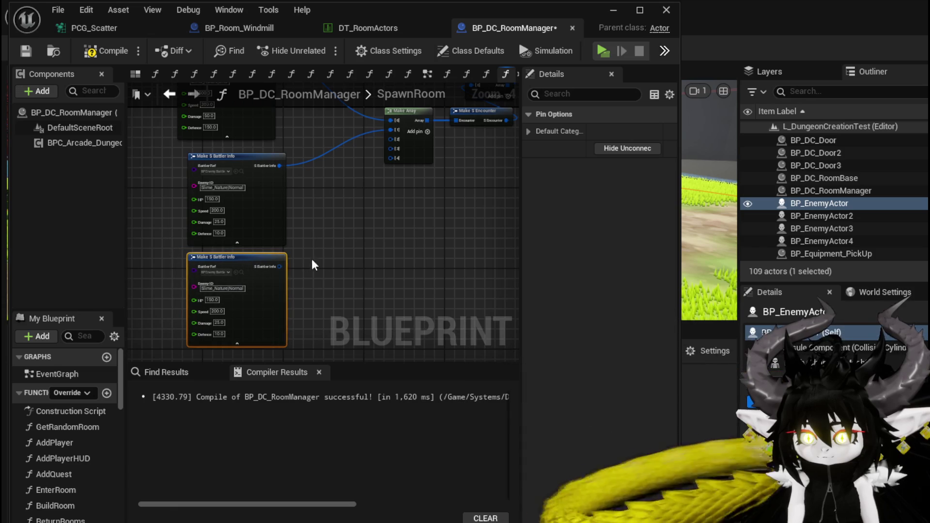
Step: Paste two more battler copies and wire the copies into the remaining array slots up to [4]
click(373, 275)
key(ctrl+v)
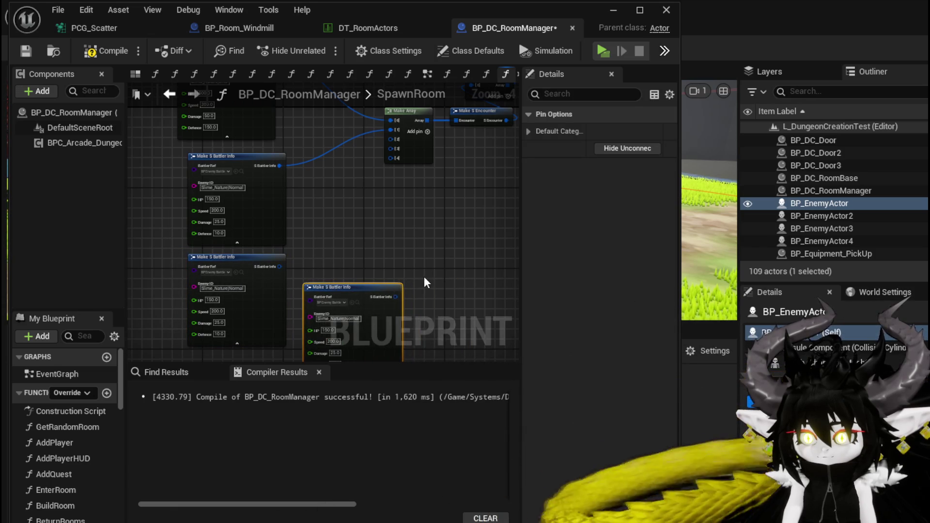
click(432, 219)
key(ctrl+v)
drag(279, 267, 390, 139)
drag(395, 296, 395, 150)
mouse_move(455, 261)
mouse_down()
mouse_move(476, 276)
mouse_move(324, 190)
mouse_move(333, 189)
mouse_up()
mouse_move(455, 262)
mouse_down()
mouse_move(303, 187)
mouse_move(332, 187)
mouse_up()
Step: Compile and save BP_DC_RoomManager, then launch a play test of the dungeon level
drag(440, 203, 462, 295)
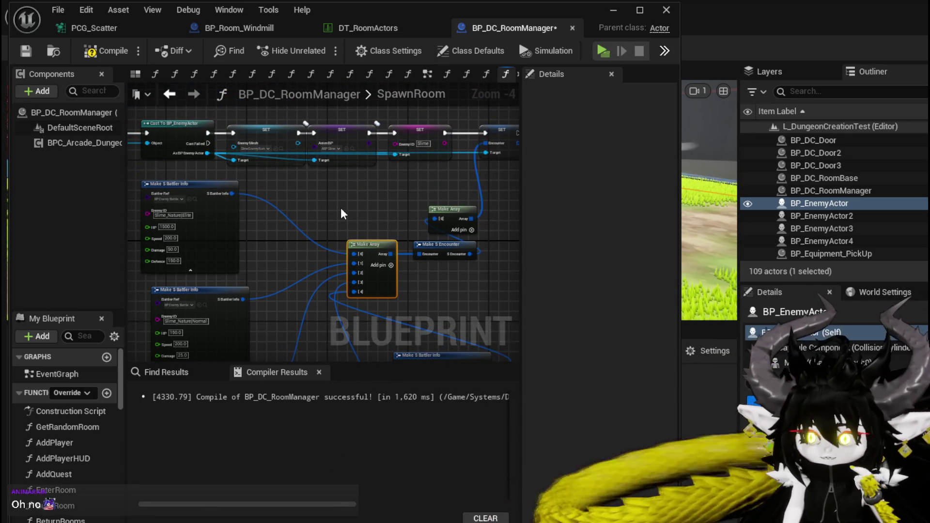
scroll(341, 207, up, 2)
drag(341, 208, 430, 287)
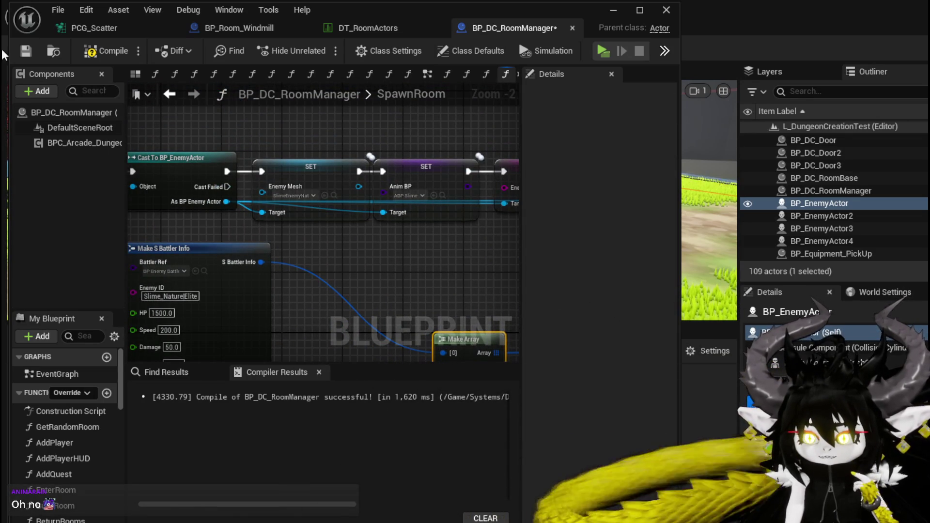
click(31, 54)
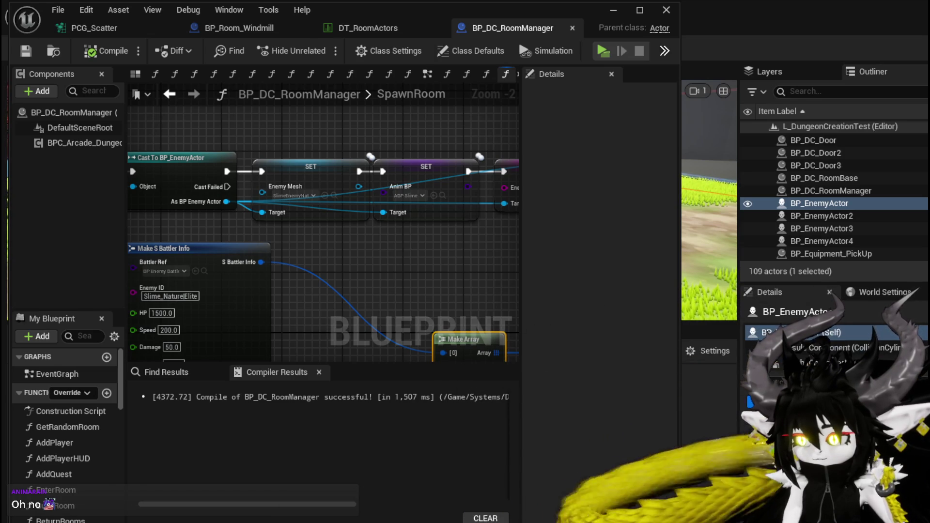
click(26, 51)
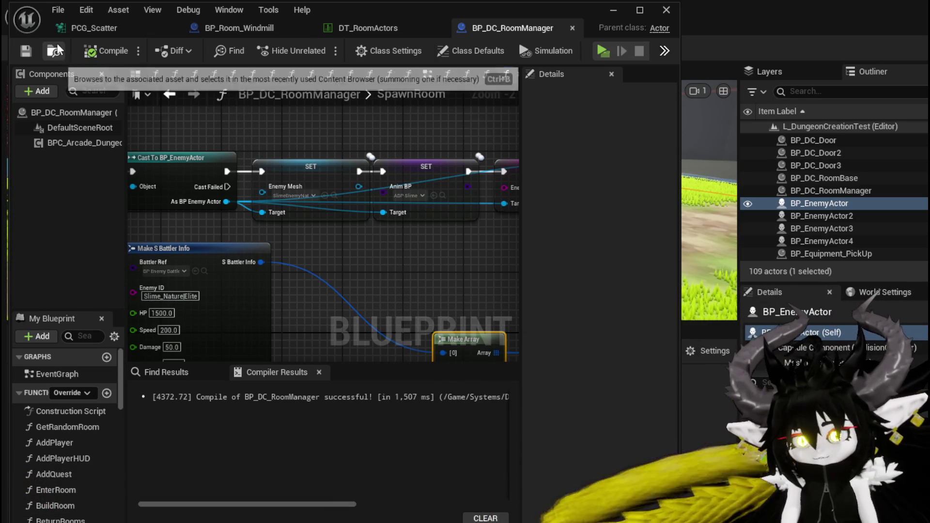
click(607, 9)
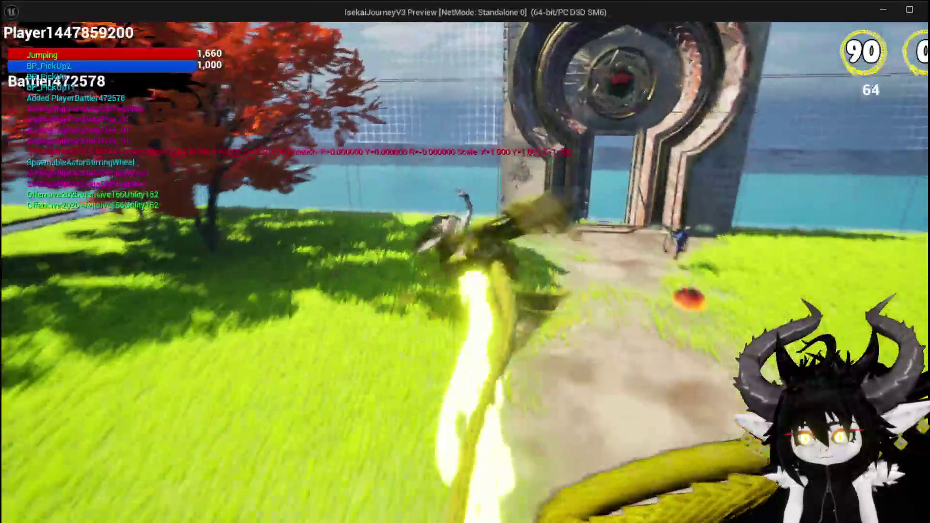
Step: Open the in-game room selection, pick a room, then leave the game and stop the play test
key(b)
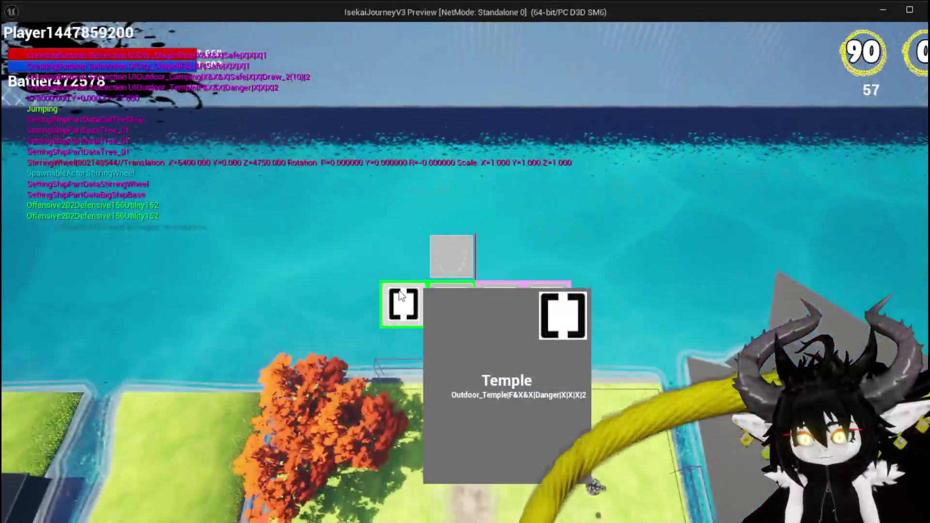
click(400, 295)
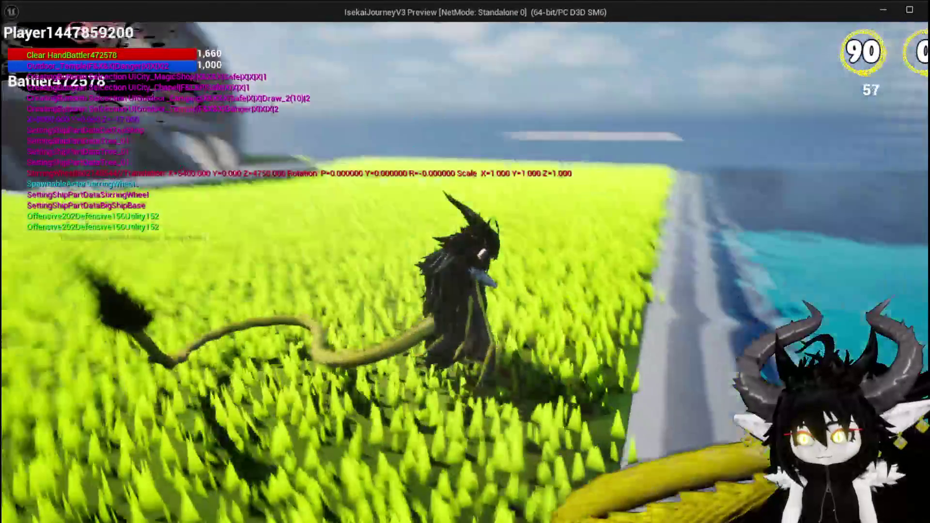
key(alt+Tab)
key(Escape)
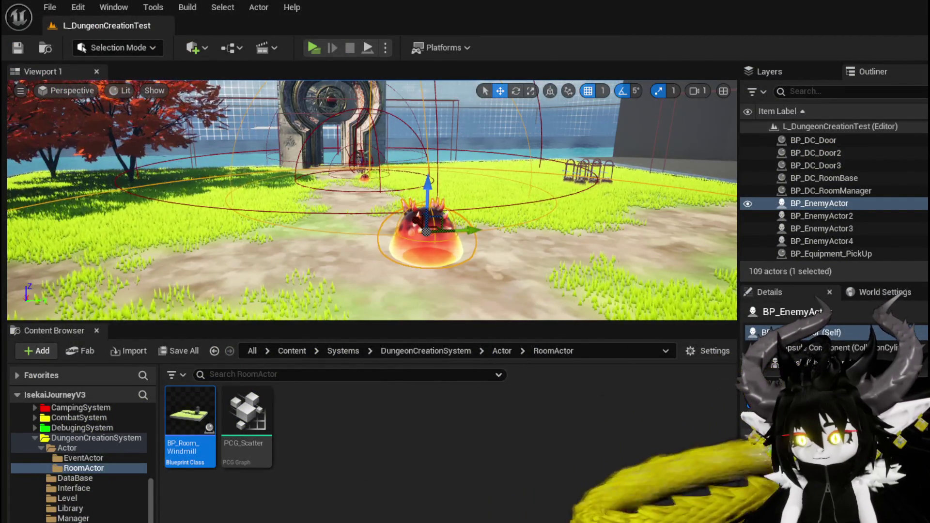
Step: Return to BP_DC_RoomManager's SpawnRoom graph and select the Cast To BP_EnemyActor node
key(alt+Tab)
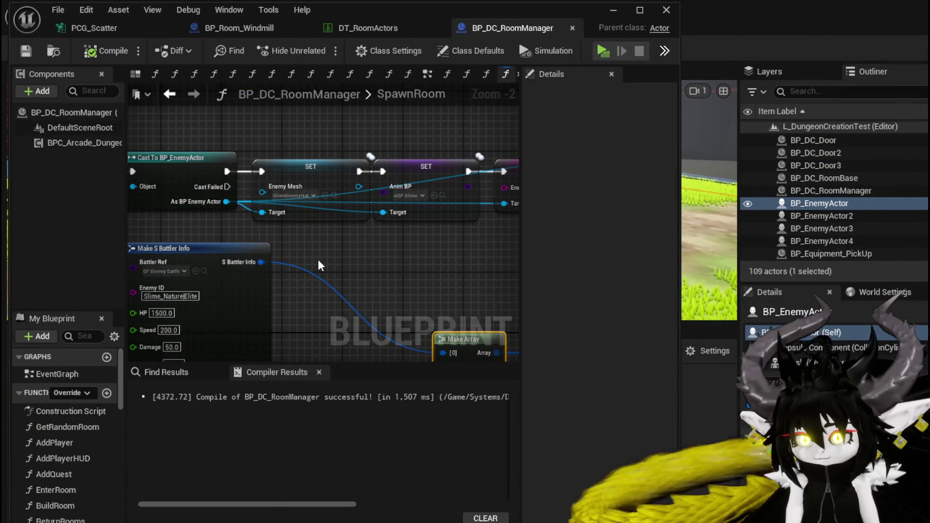
scroll(317, 260, down, 1)
mouse_move(324, 259)
mouse_down()
mouse_move(248, 154)
mouse_move(339, 208)
mouse_move(480, 259)
mouse_up()
click(248, 154)
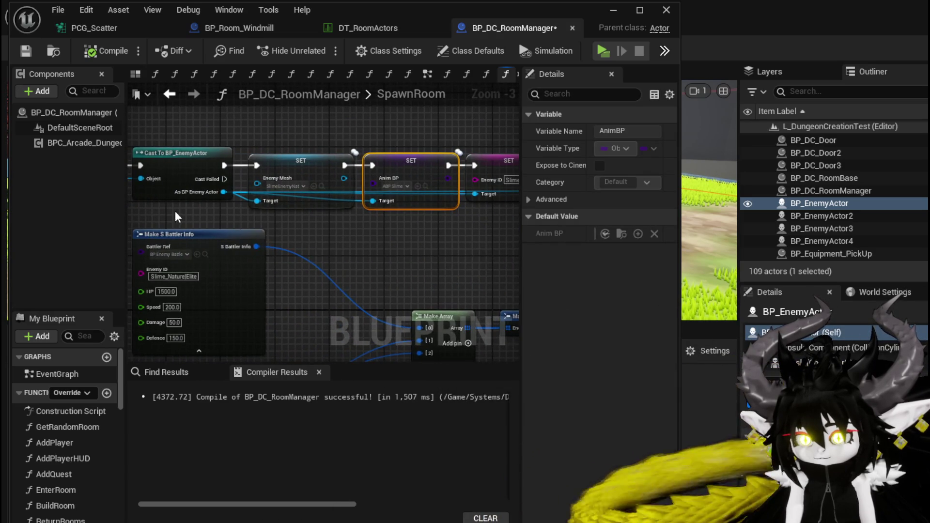
drag(192, 213, 385, 208)
mouse_move(341, 115)
mouse_down()
mouse_move(254, 133)
mouse_move(347, 127)
mouse_move(215, 153)
mouse_up()
click(286, 173)
Step: Add a Print String of 'Enemy Spawned' after the Encounter setter, then compile and save
drag(377, 216, 441, 216)
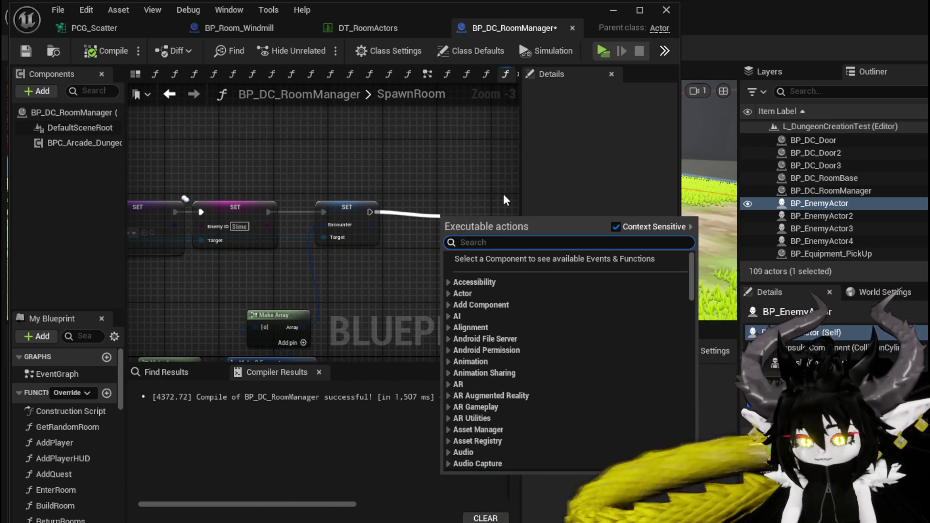
text(Print Stri)
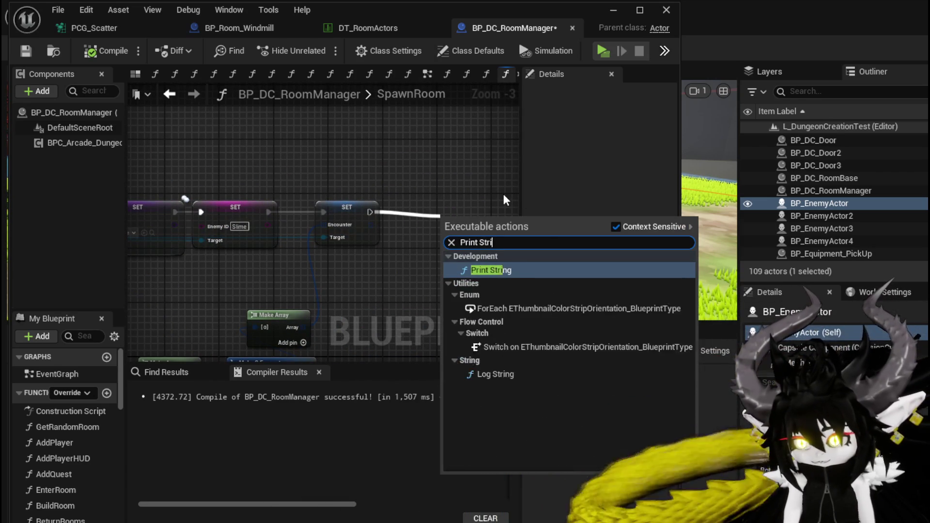
key(Return)
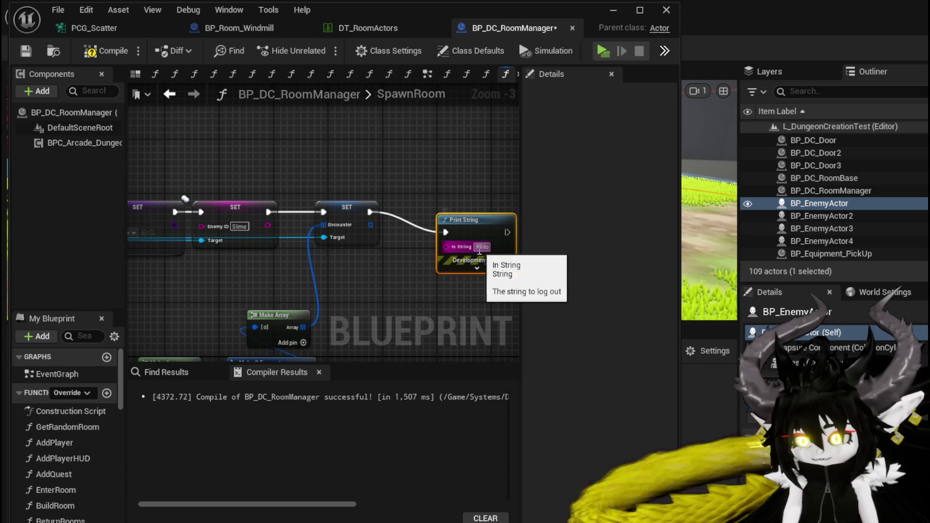
click(481, 246)
text(Enemy S)
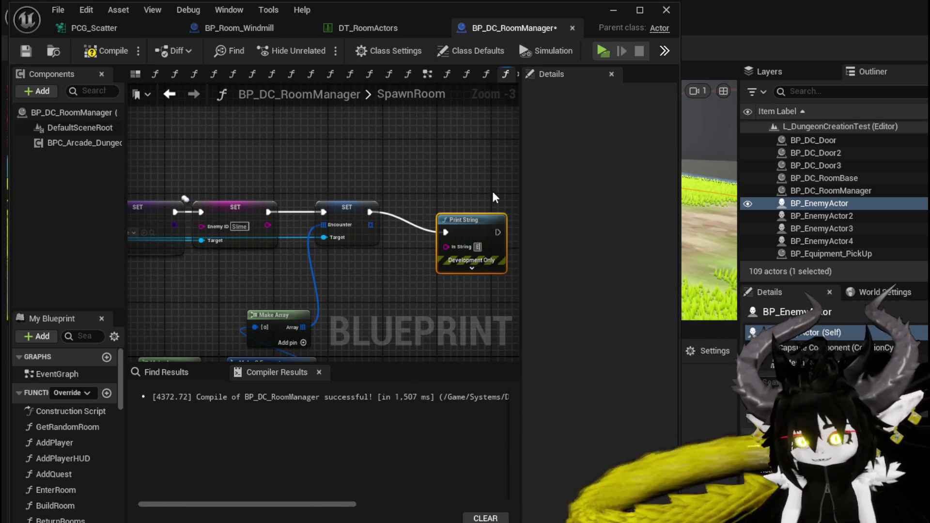
text(pawned)
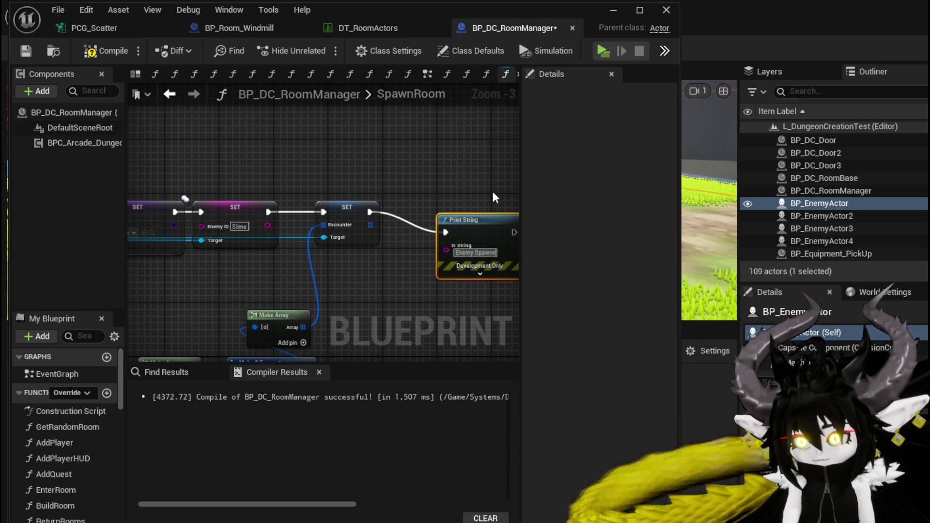
drag(463, 225, 420, 226)
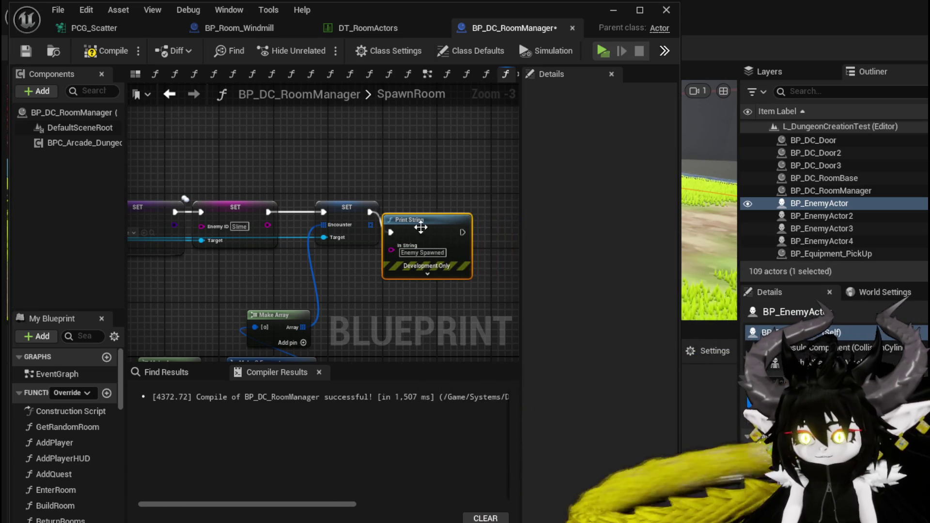
scroll(346, 159, down, 2)
scroll(279, 192, up, 3)
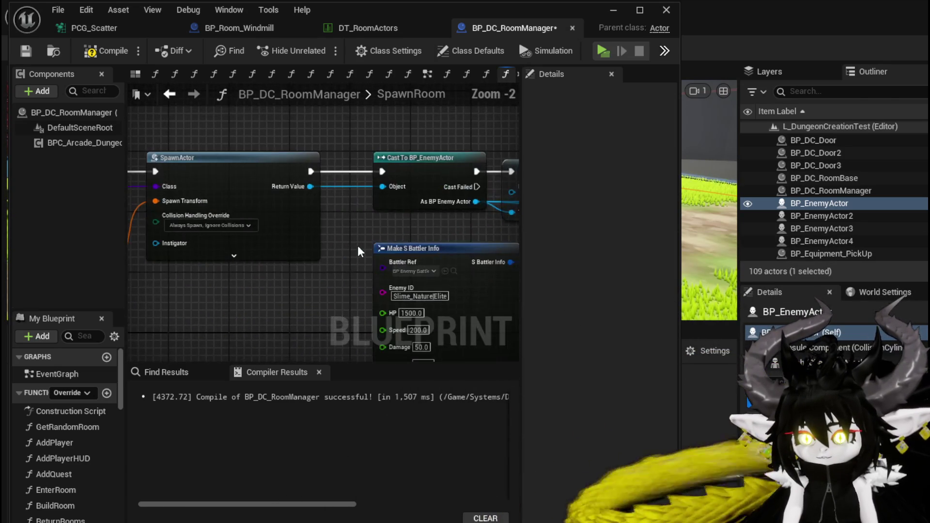
drag(357, 245, 507, 240)
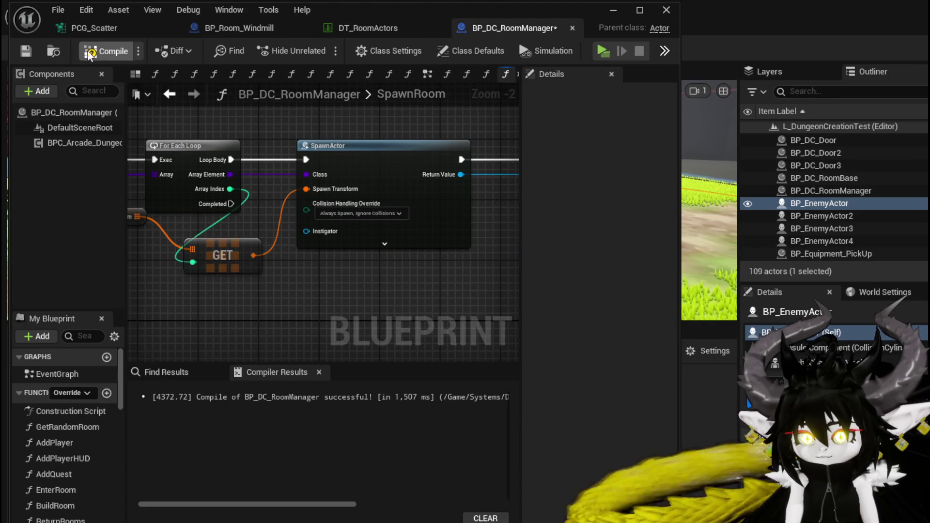
click(25, 50)
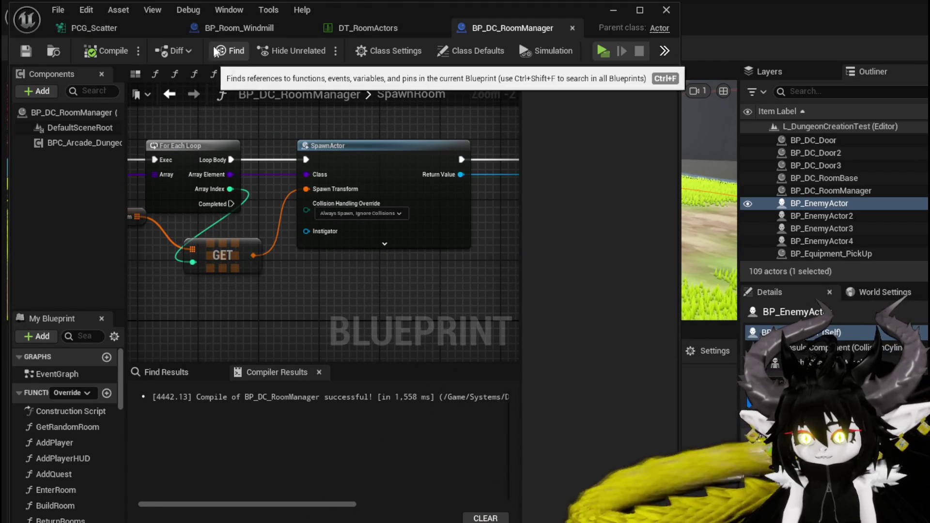
Step: In BP_Room_Windmill's viewport, raise the Arrow8 spawn point above the ground
click(355, 28)
click(234, 27)
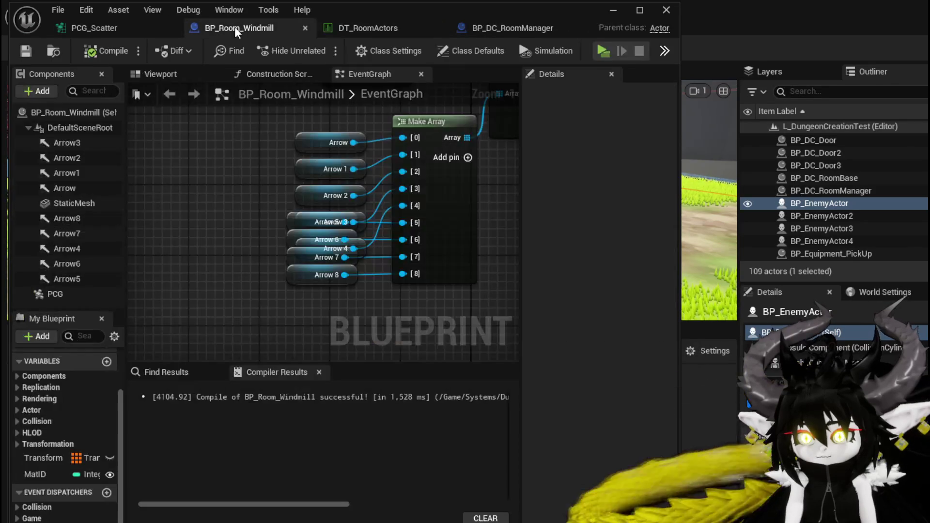
click(176, 74)
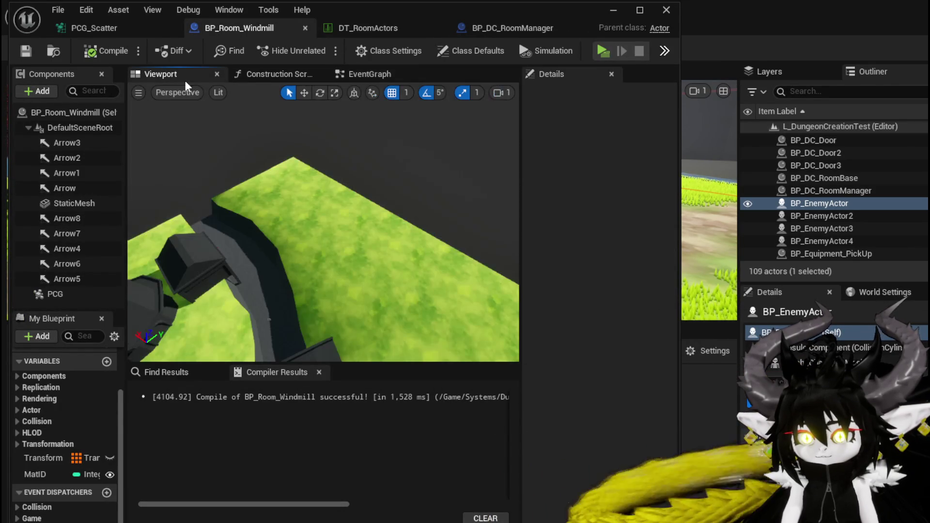
click(73, 217)
key(e)
scroll(344, 230, up, 5)
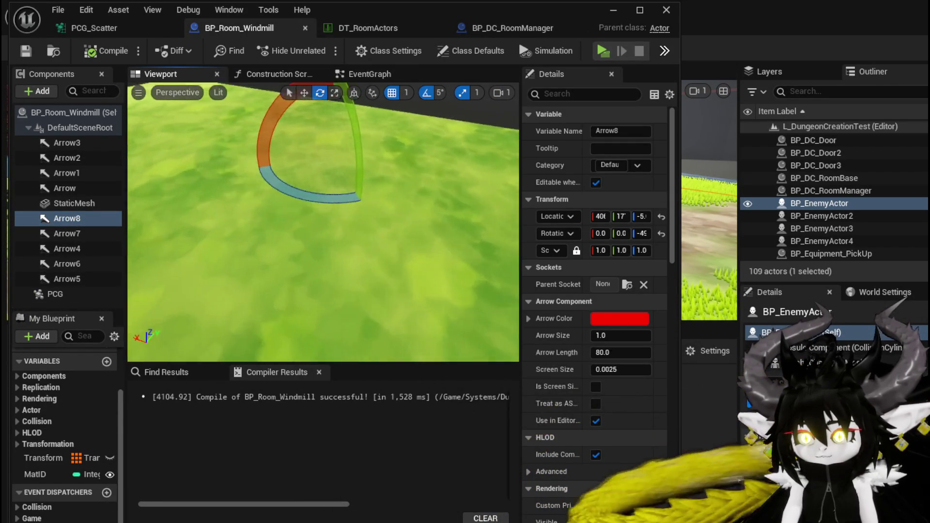
scroll(344, 229, down, 3)
key(w)
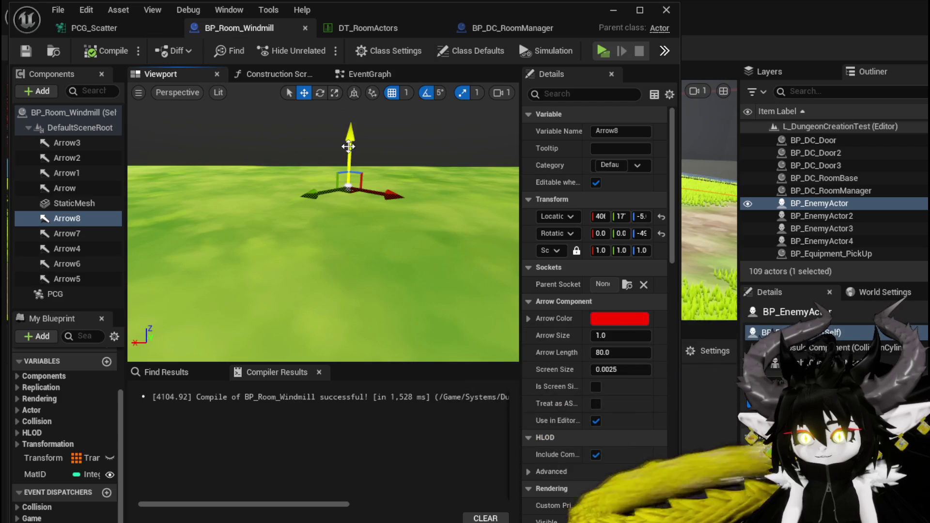
drag(348, 142, 347, 134)
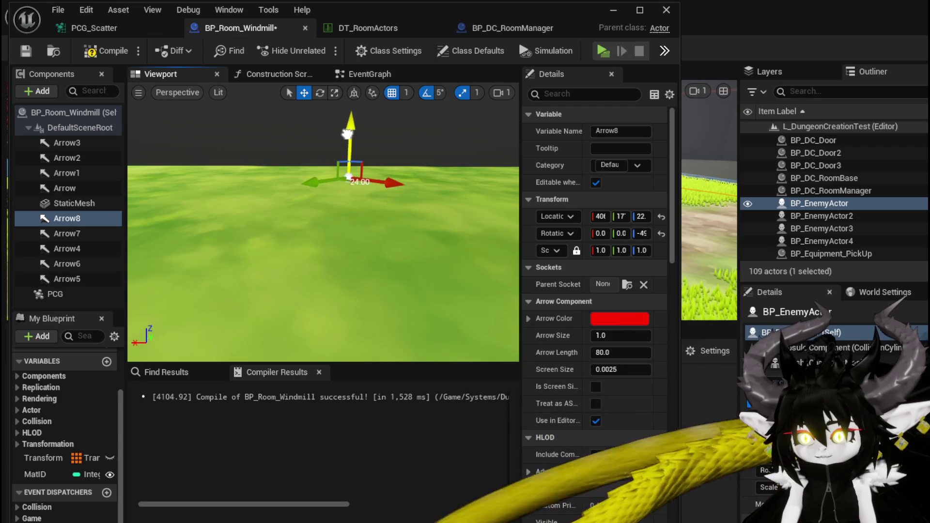
Step: Compile and save the windmill Blueprint, minimize the editor and start a new play test
click(24, 51)
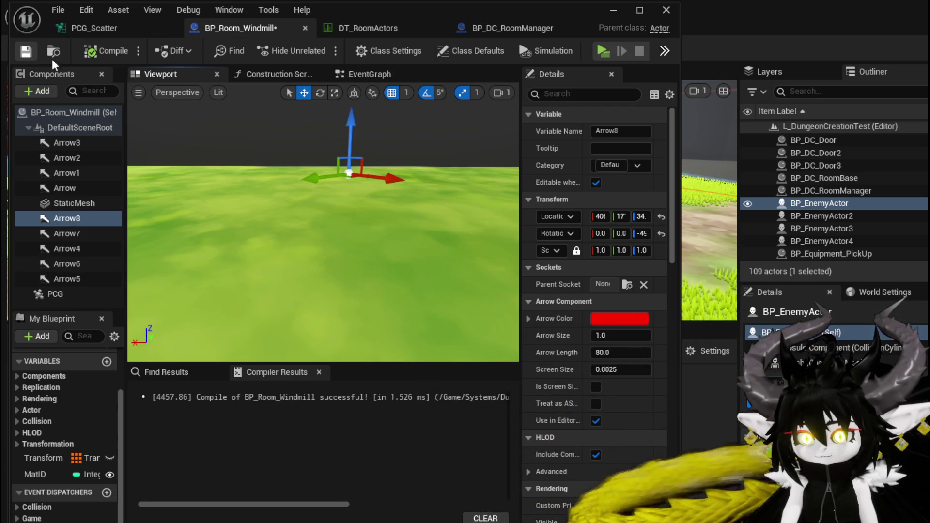
click(613, 10)
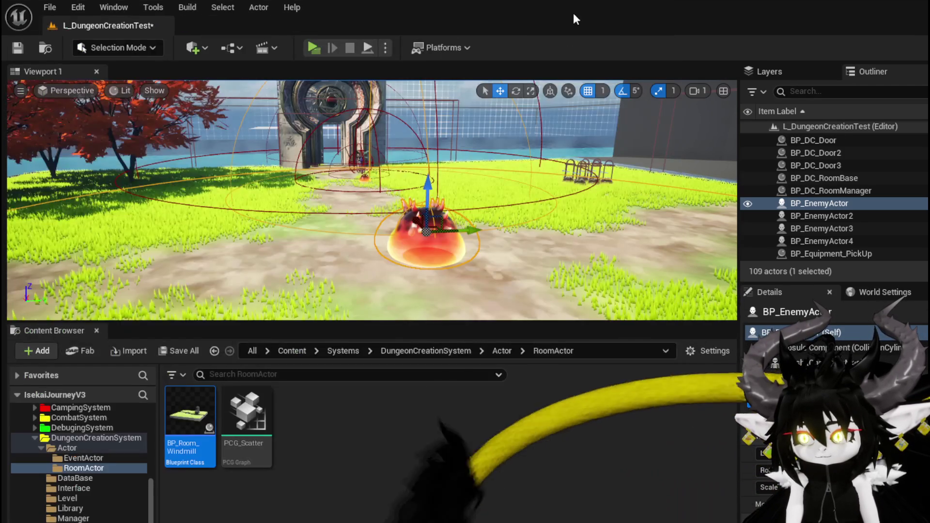
click(314, 48)
Step: Run the character through the stone gate and choose the Shrine room
click(462, 203)
key(w)
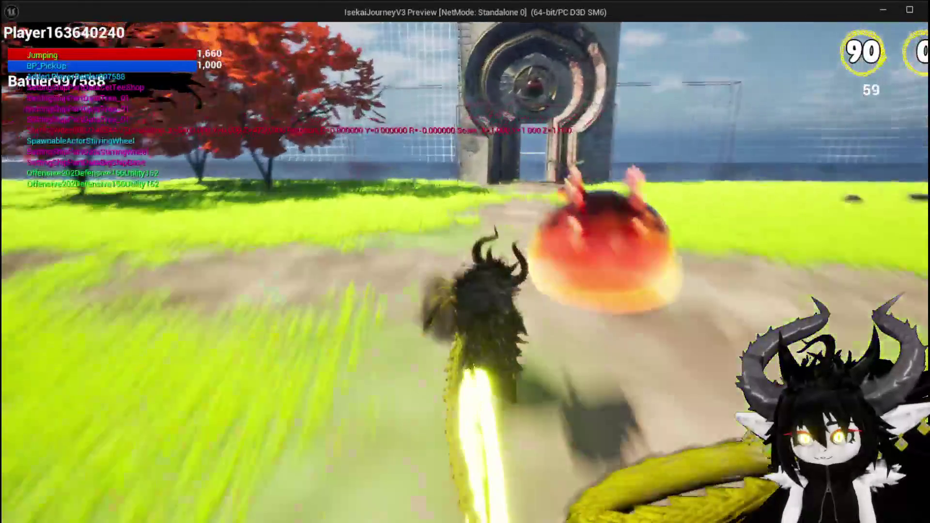
key(space)
key(w)
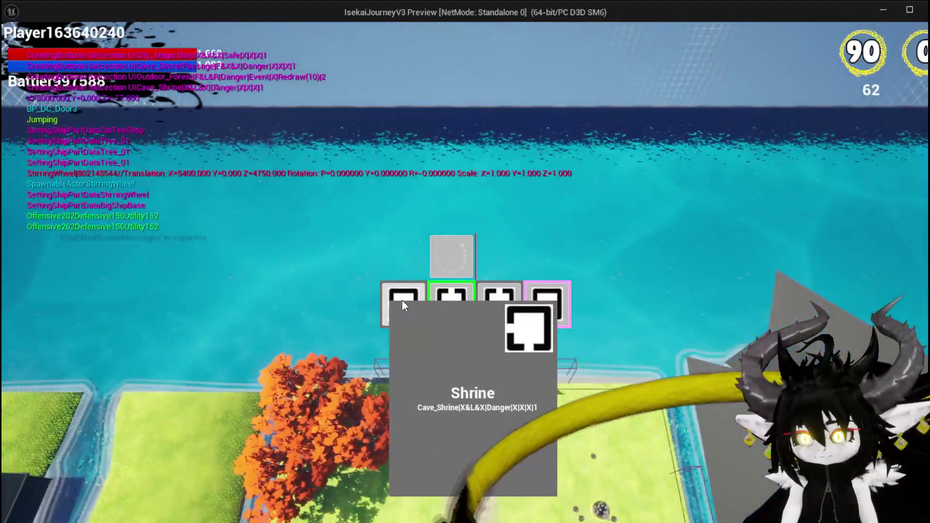
click(402, 300)
Step: Run the character across the grass, over the bridge and onward across the grass
key(w)
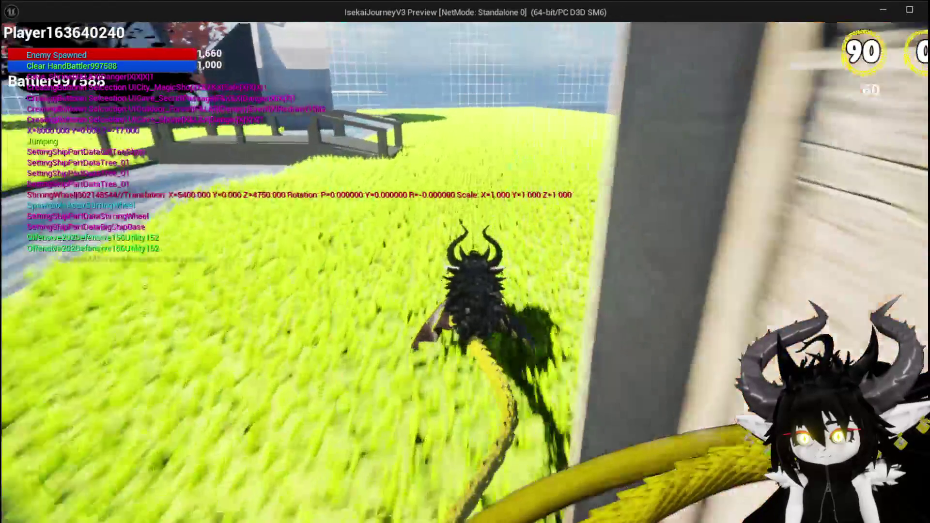
key(w)
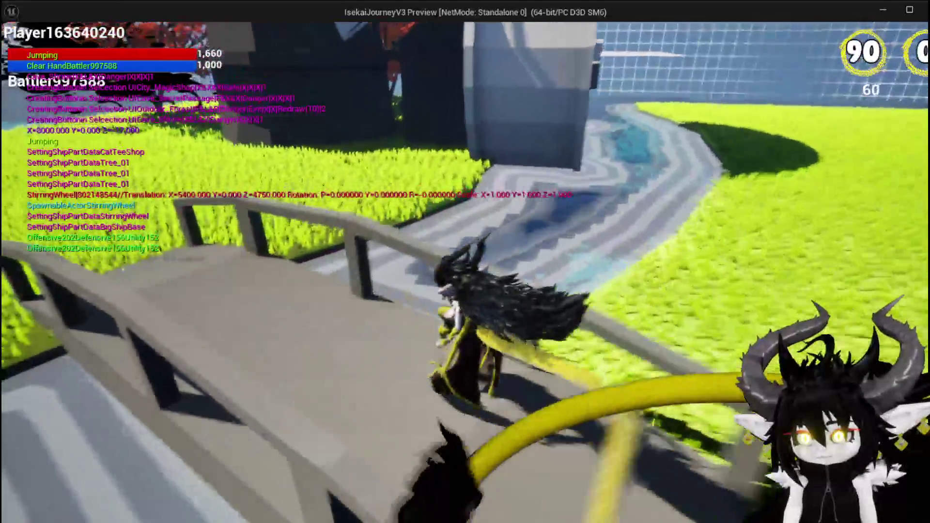
key(w)
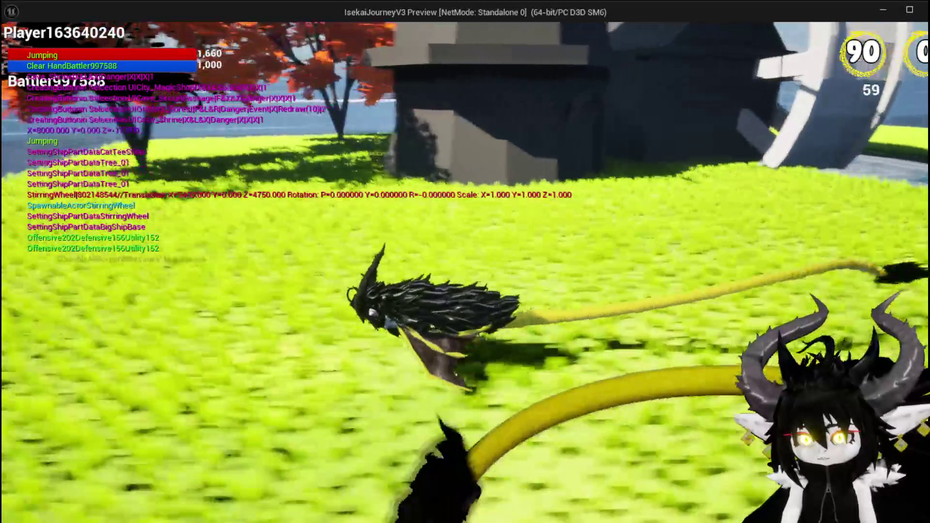
key(w)
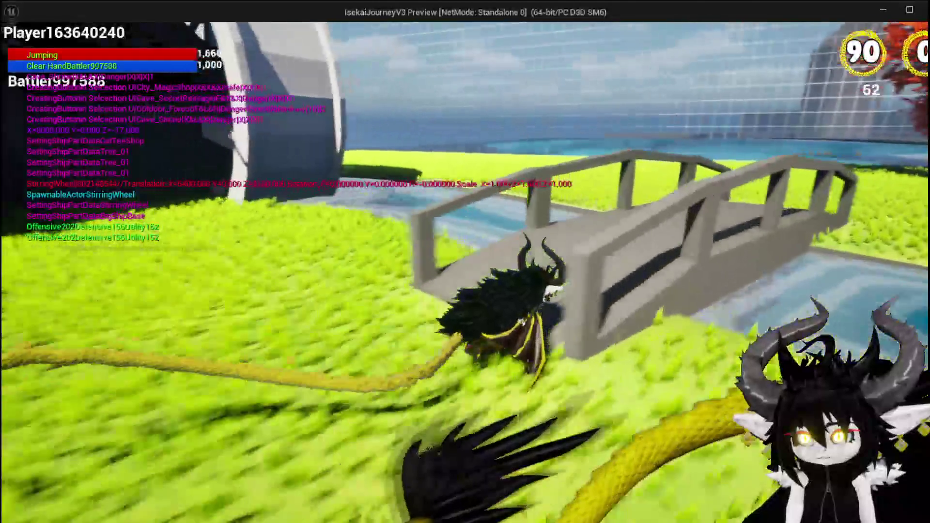
key(w)
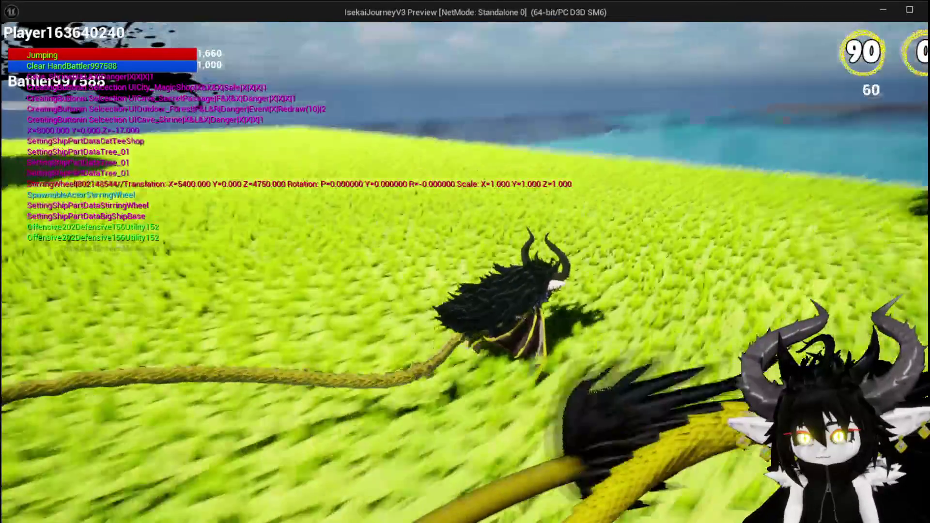
key(w)
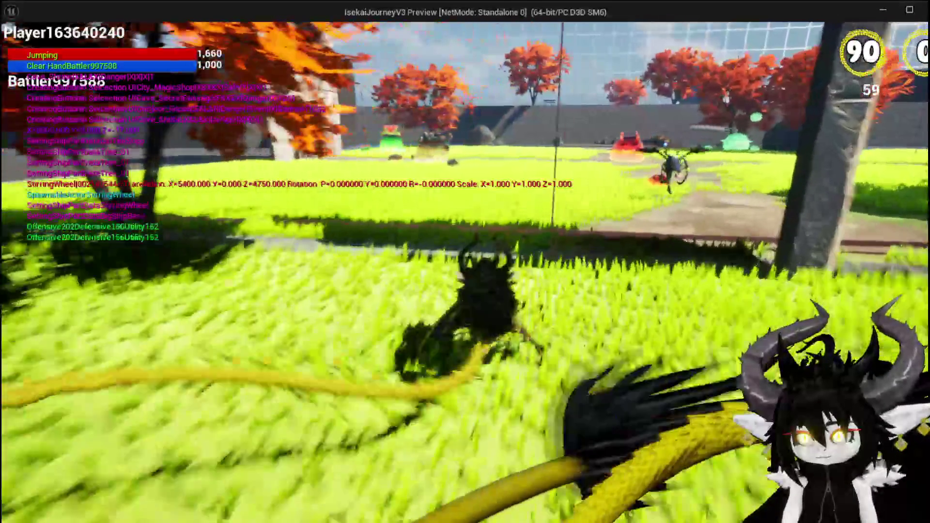
key(w)
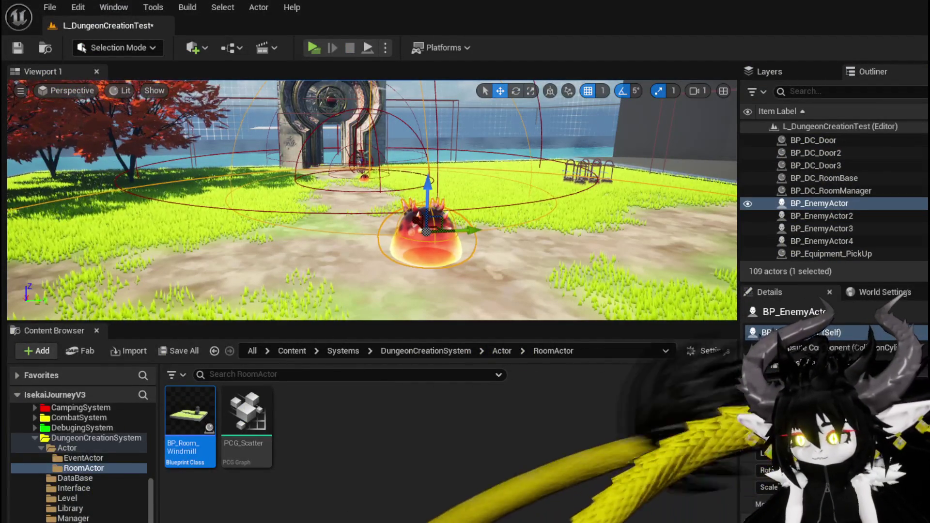
Step: Save all modified content, including the L_DungeonCreationTest level and BP_Room_Windmill
key(ctrl+shift+s)
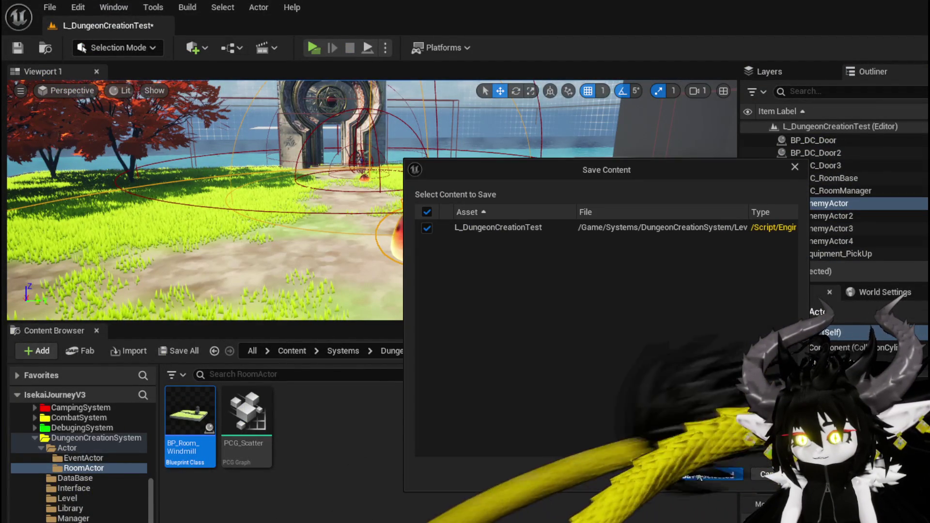
click(698, 476)
double_click(190, 412)
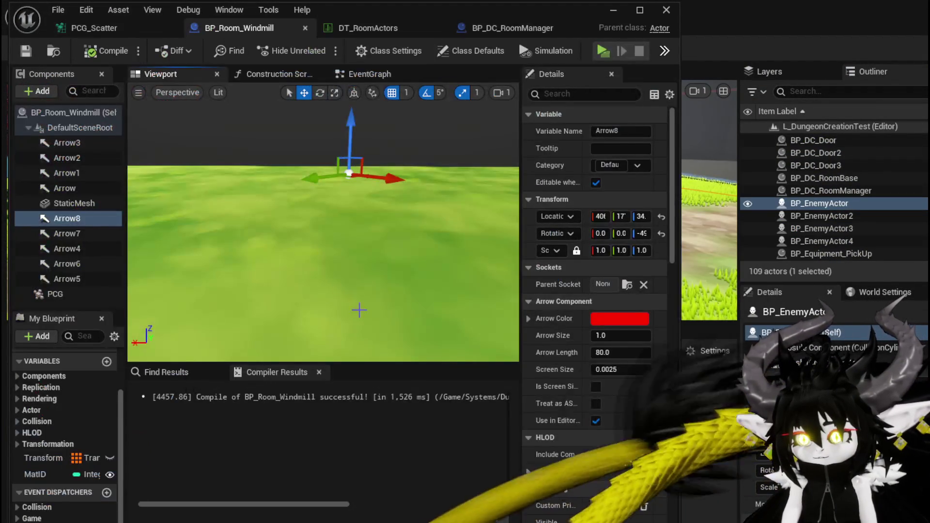
key(ctrl+s)
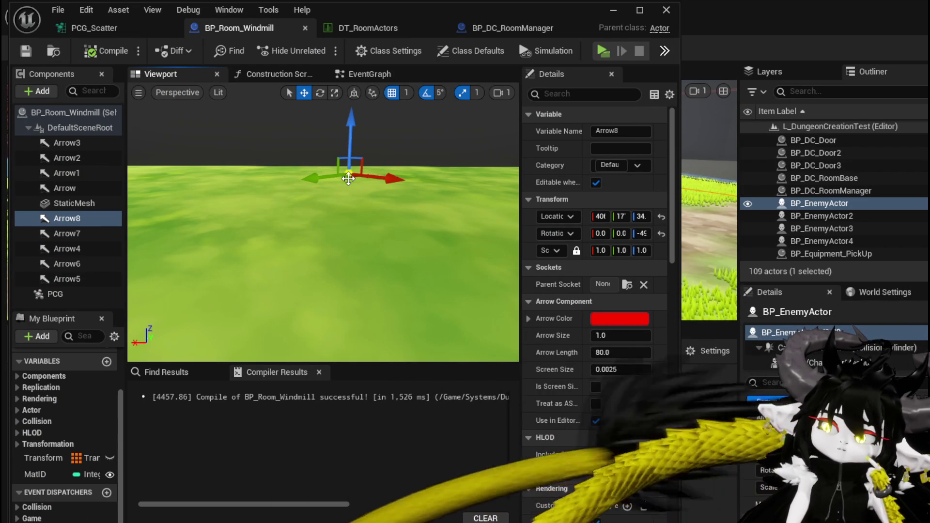
Step: Set Arrow8's Z rotation to 0 in BP_Room_Windmill and save the blueprint
drag(648, 234, 690, 236)
click(26, 50)
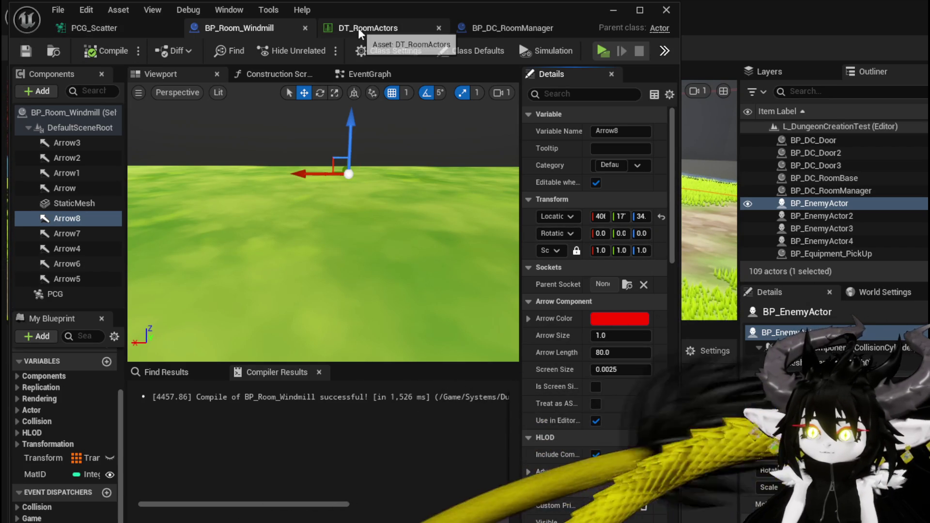
click(533, 27)
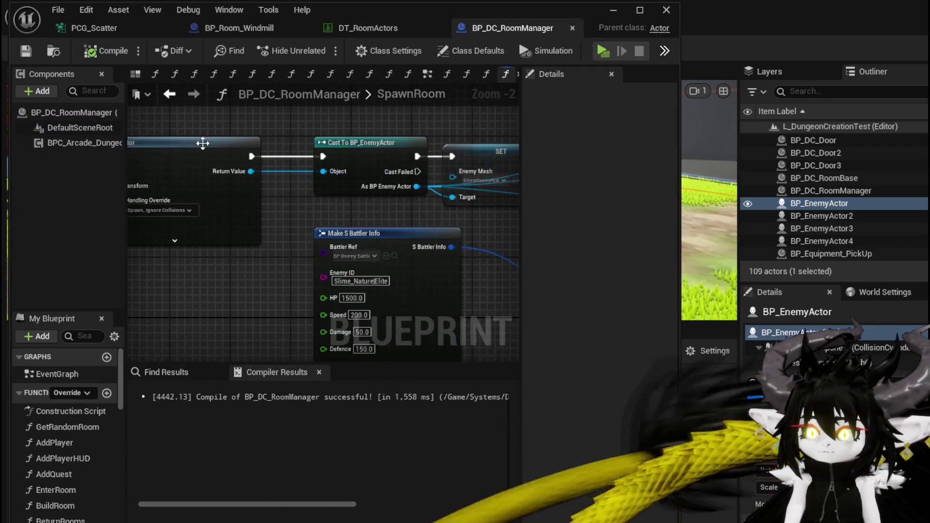
Step: Add a Draw Debug Sphere node and place it beside Print String
right_click(258, 260)
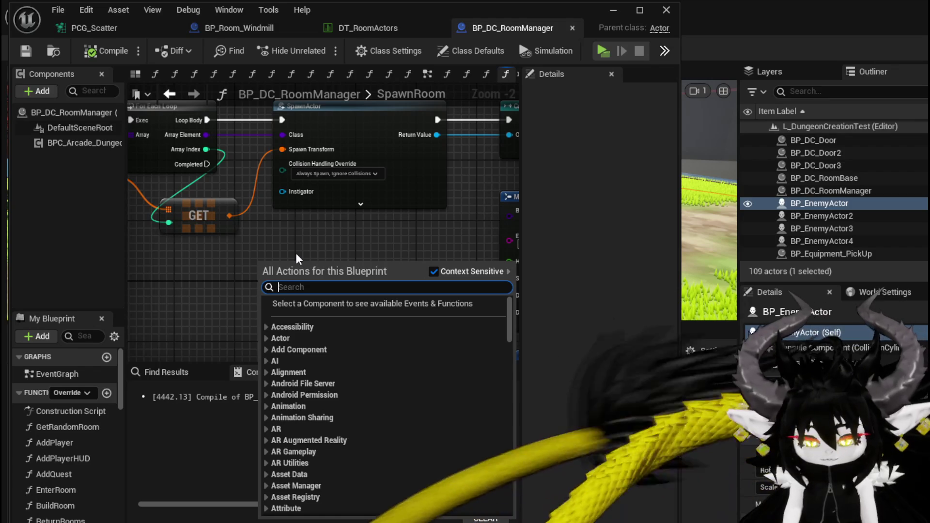
text(Debug Sphere)
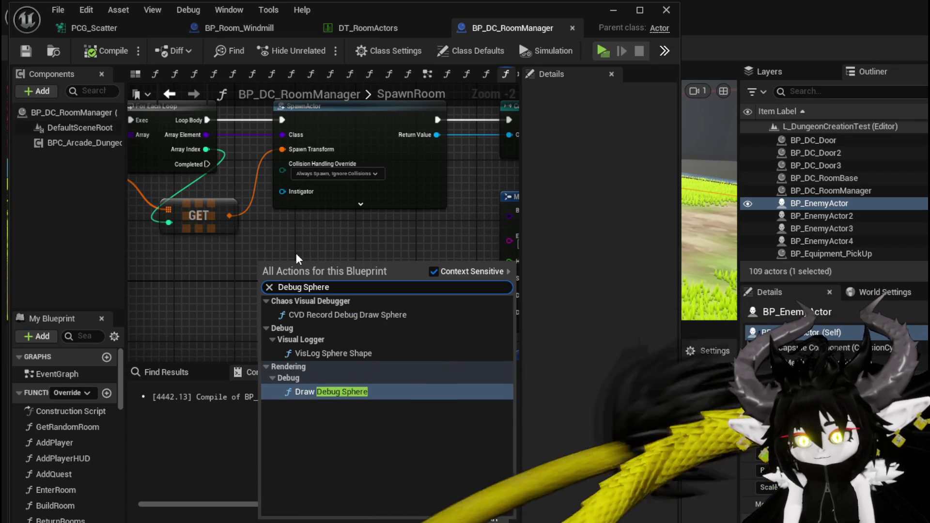
click(318, 388)
scroll(326, 272, down, 2)
mouse_move(315, 269)
mouse_down()
mouse_move(368, 227)
mouse_move(477, 207)
mouse_move(423, 185)
mouse_move(504, 280)
mouse_move(440, 265)
mouse_up()
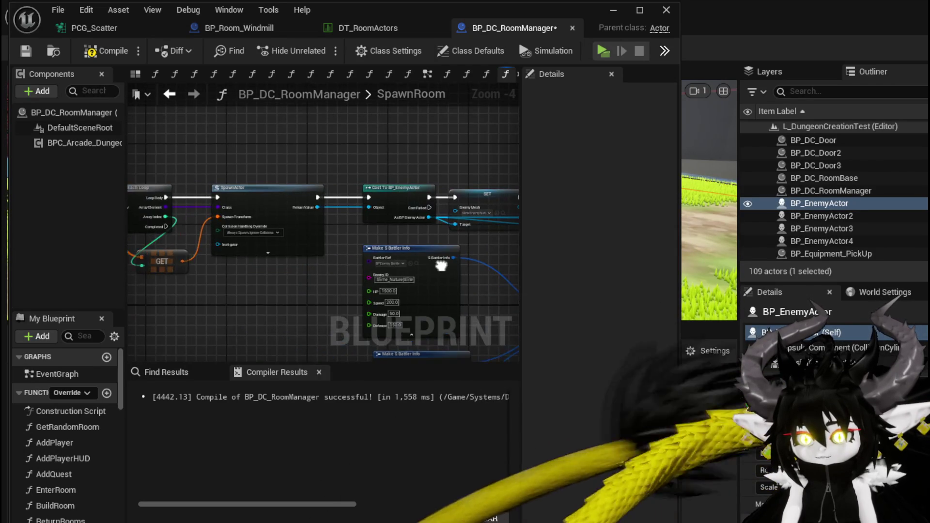
Step: Break the spawn transform and wire its Location into the sphere's Center
mouse_move(183, 257)
mouse_down()
mouse_move(218, 272)
mouse_move(213, 281)
mouse_up()
text(break)
click(285, 334)
drag(272, 292, 332, 226)
Step: Give the debug sphere radius 400, duration 50, thickness 0.01 and a pink line colour
scroll(336, 228, up, 3)
click(344, 216)
text(400)
key(Tab)
click(352, 270)
text(50)
key(Tab)
text(0.01)
key(Return)
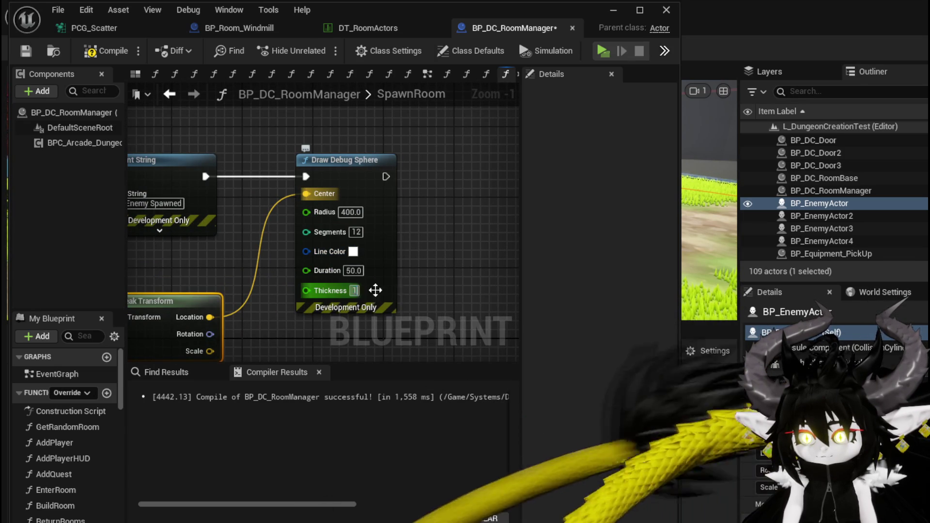
click(353, 251)
click(483, 333)
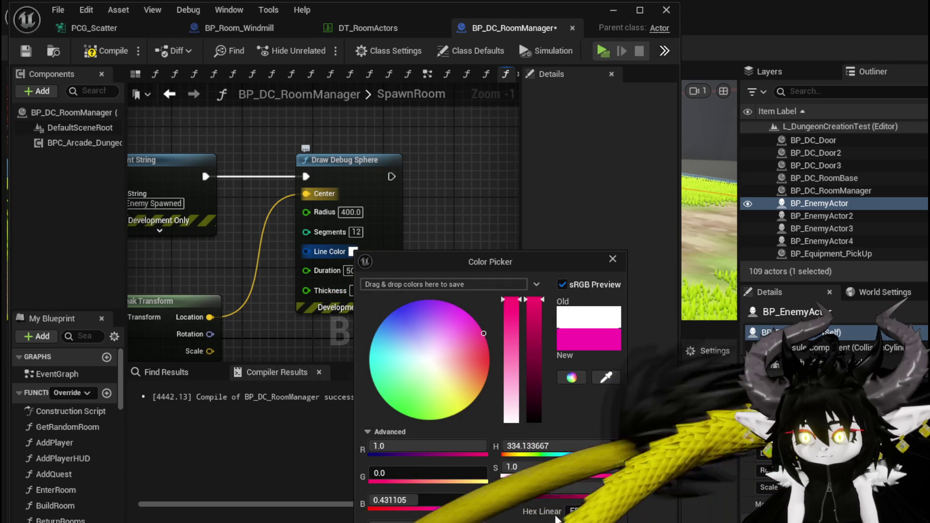
click(390, 248)
Step: Compile and save BP_DC_RoomManager, then review the SET and Make Array nodes
scroll(389, 248, down, 2)
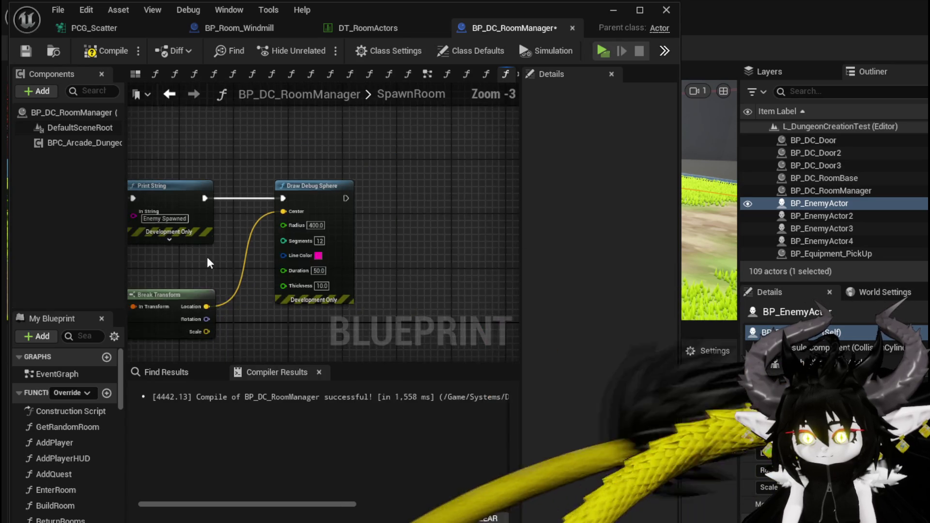
scroll(232, 223, down, 2)
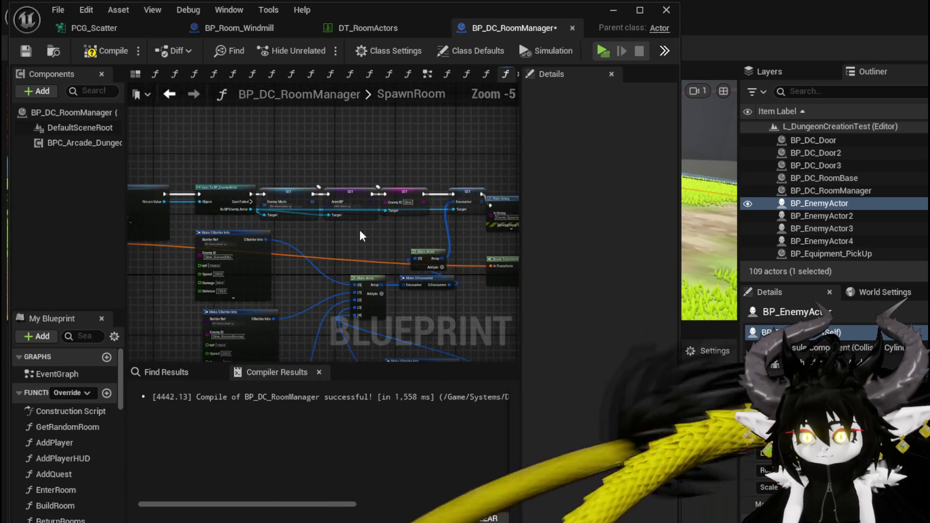
click(29, 51)
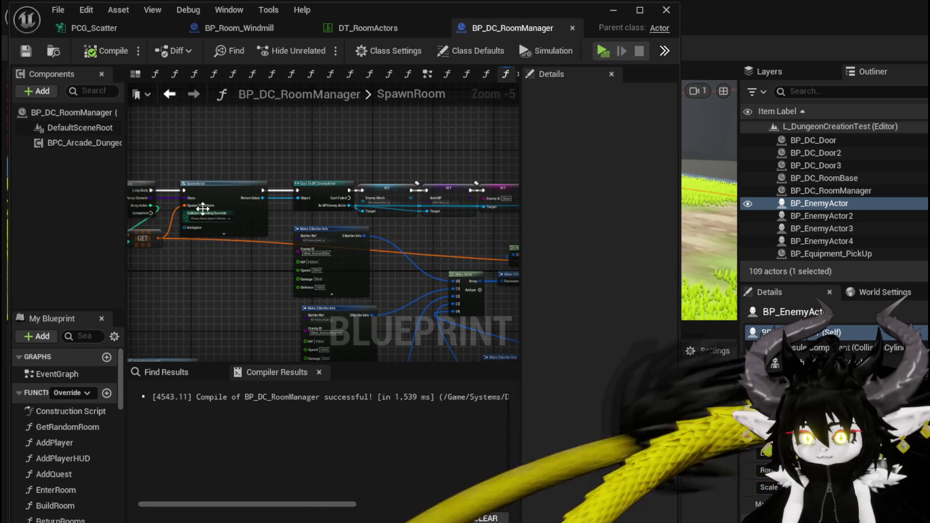
scroll(236, 163, up, 4)
scroll(297, 162, down, 1)
mouse_move(292, 164)
mouse_down()
mouse_move(76, 124)
mouse_move(33, 99)
mouse_up()
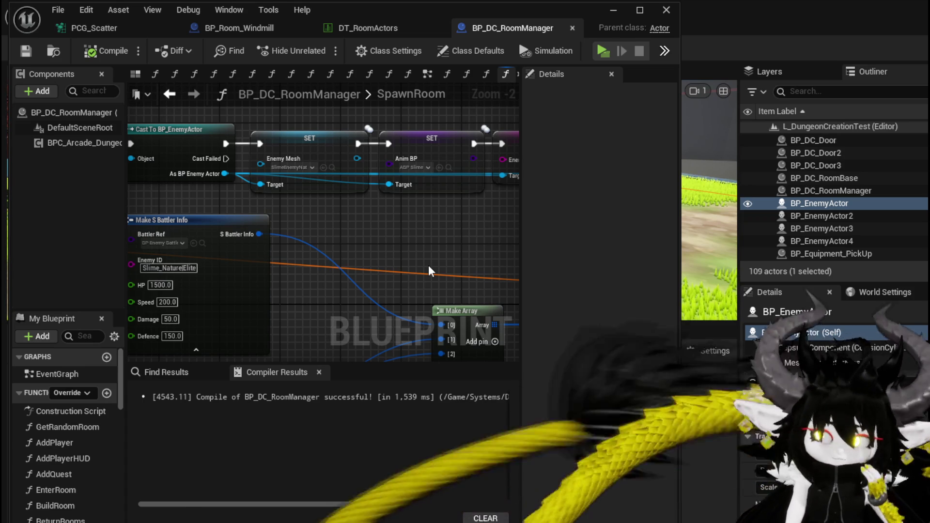
Step: Pan the SpawnRoom graph to the SpawnActor node, then return to the level facing the stone gate
scroll(250, 239, down, 1)
drag(250, 238, 367, 259)
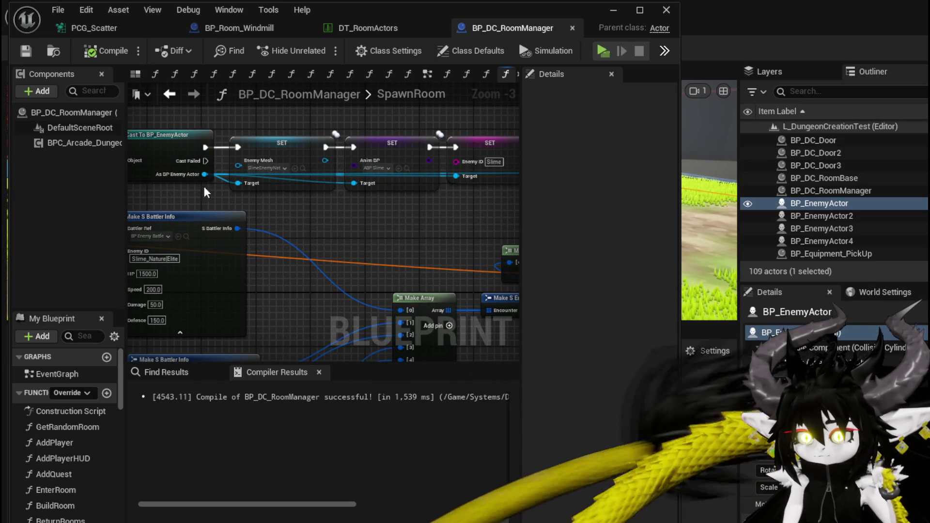
drag(322, 233, 404, 232)
drag(213, 242, 314, 245)
drag(199, 262, 411, 264)
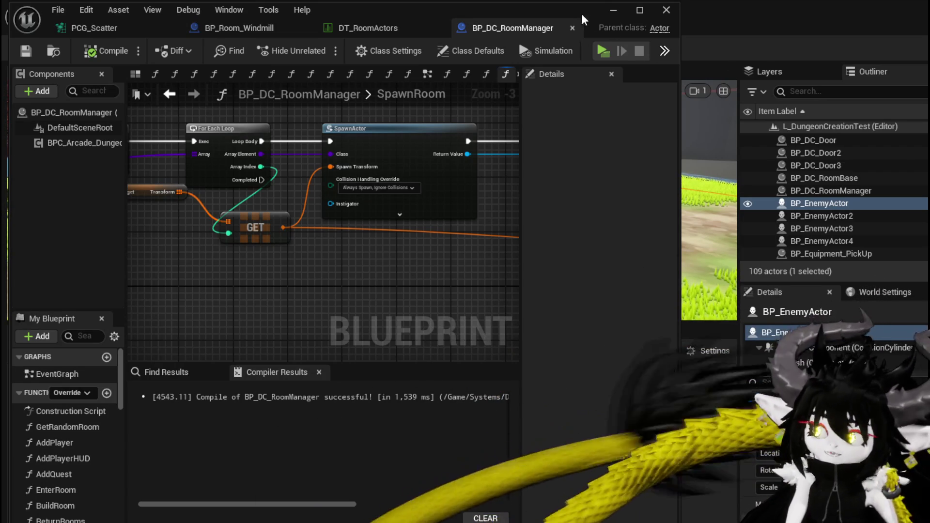
click(613, 9)
drag(368, 165, 354, 155)
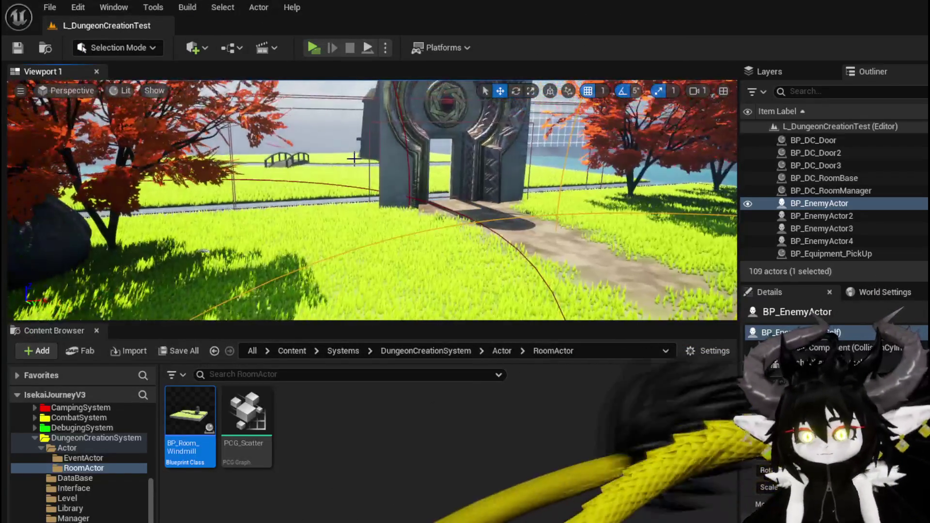
Step: Delete the BP_Room_Windmill actor from the level and save it
click(354, 155)
key(Delete)
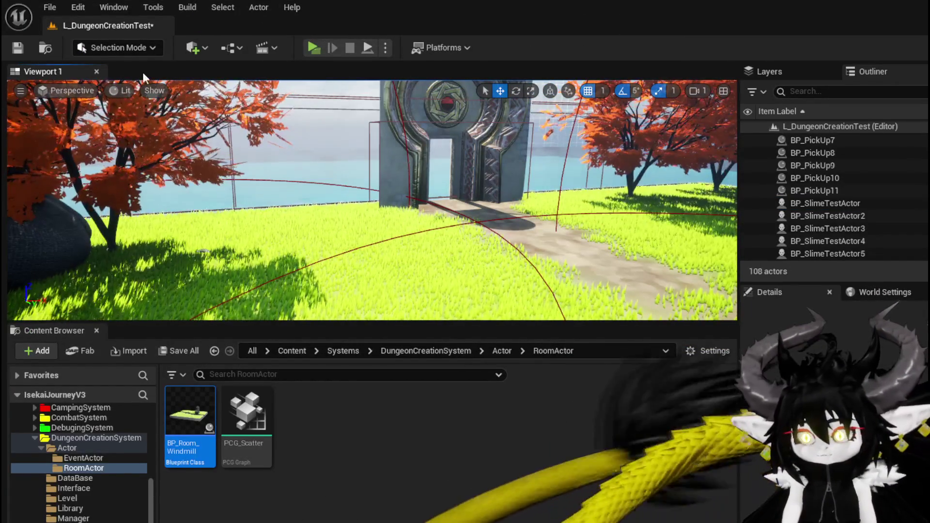
key(ctrl+s)
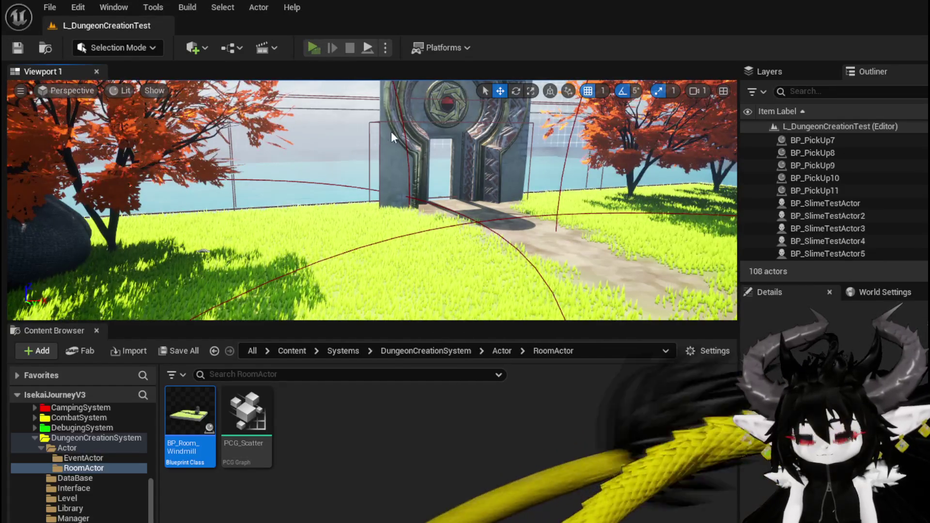
Step: Start a play test, run through the stone gateway and choose one of the four rooms
key(alt+p)
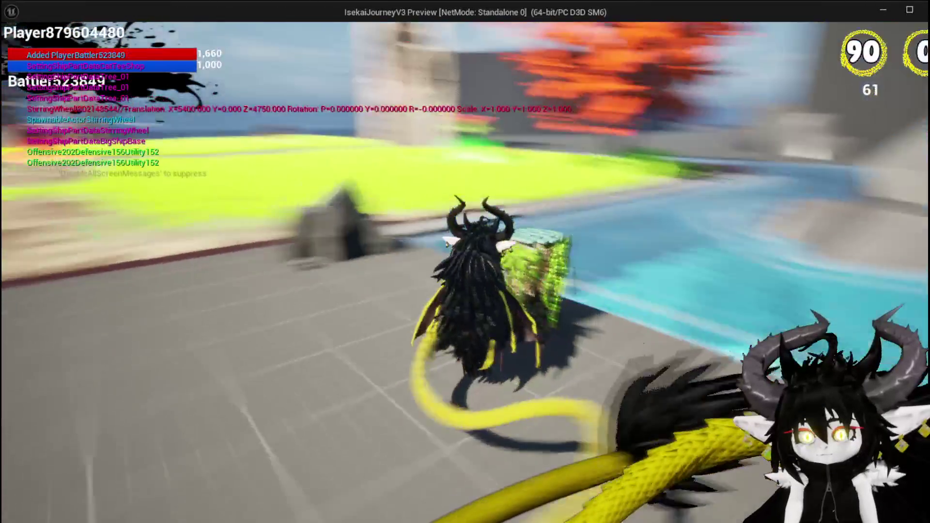
key(space)
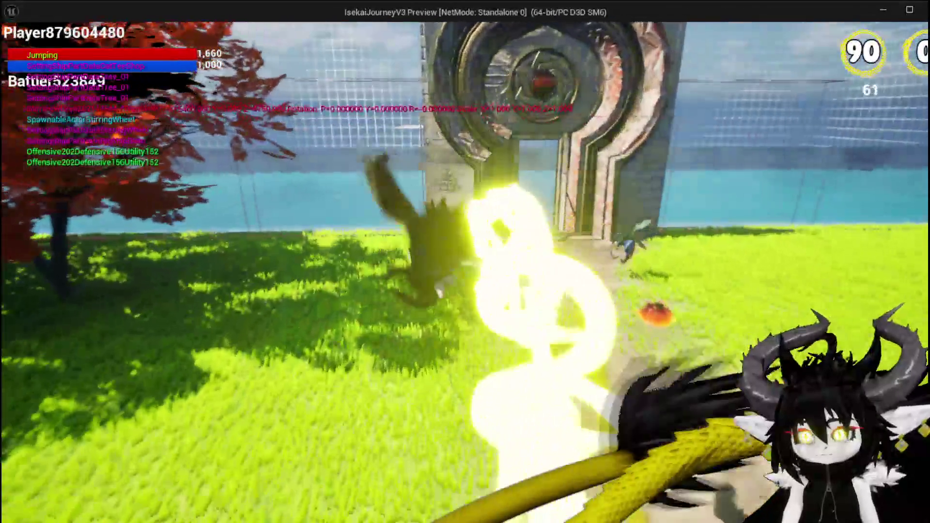
key(w)
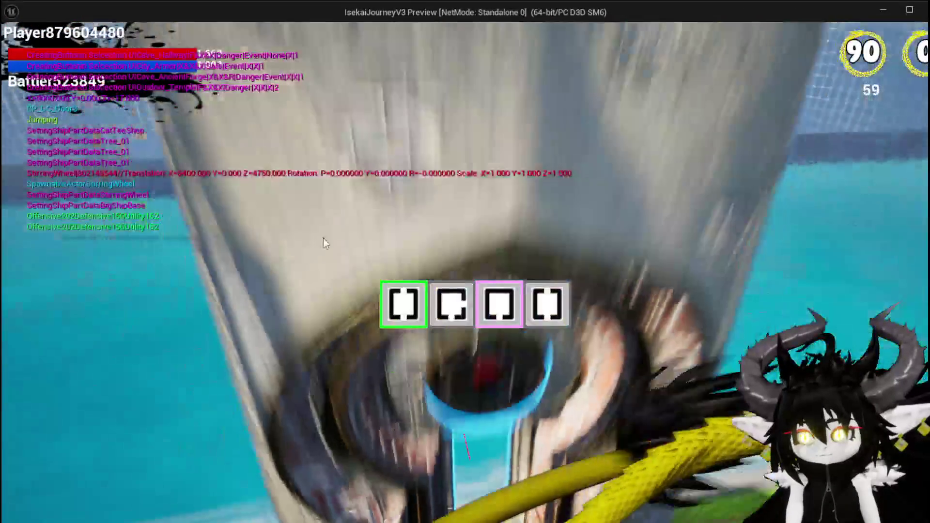
click(402, 293)
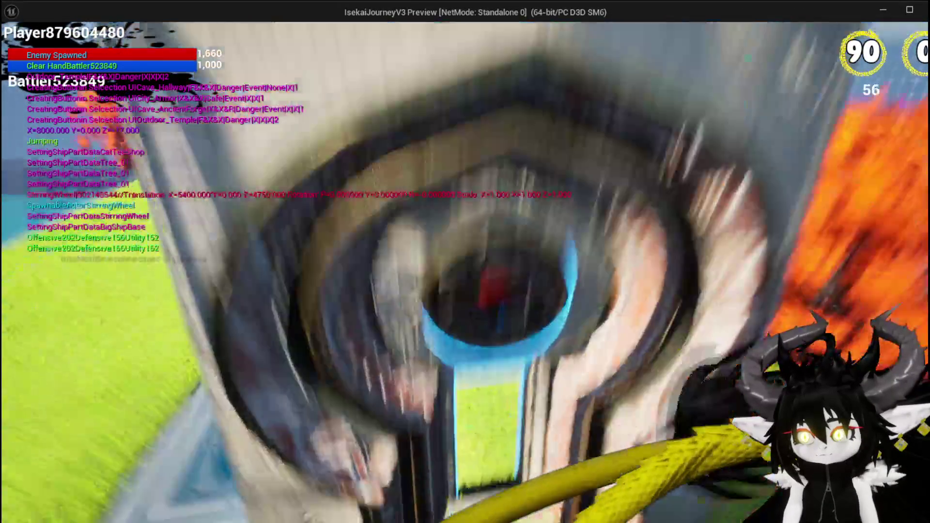
Step: Run the character around the pink debug dome, then stop the play test
key(w)
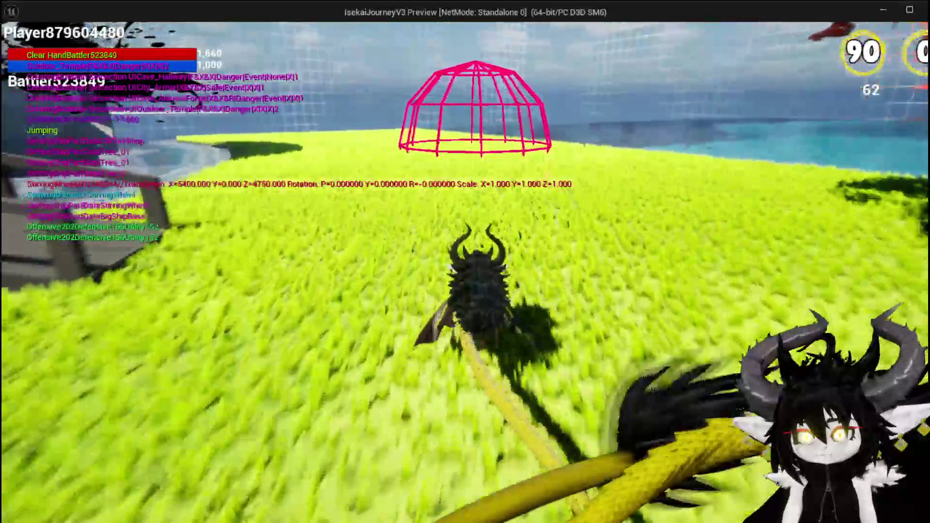
key(w)
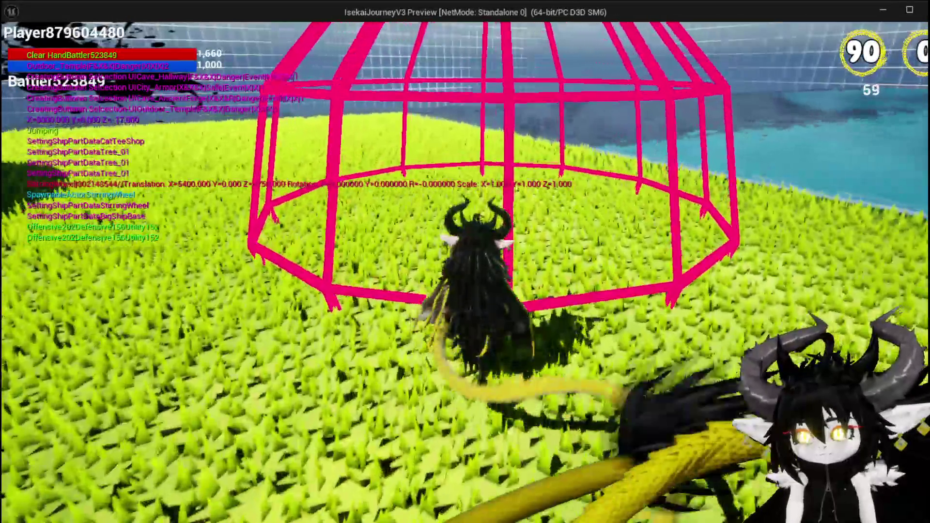
key(w)
key(e)
key(w)
key(w)
key(w)
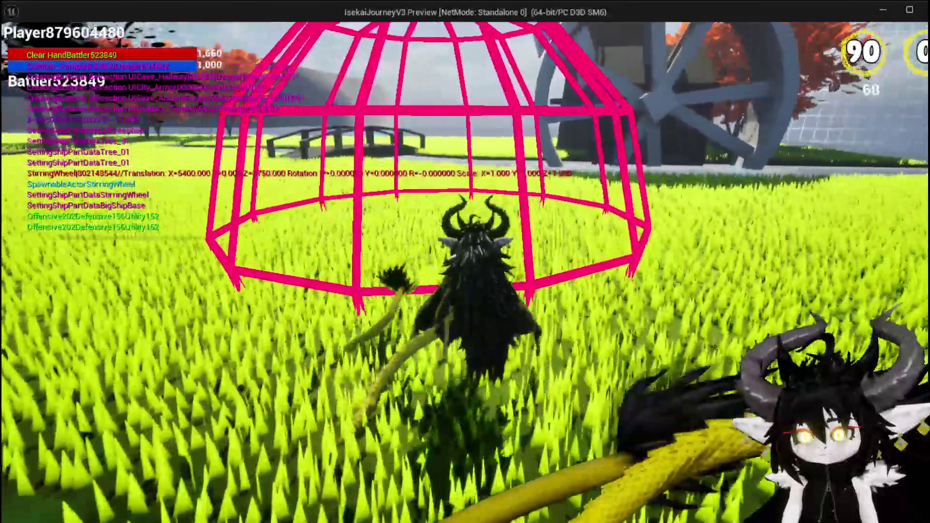
key(w)
key(w)
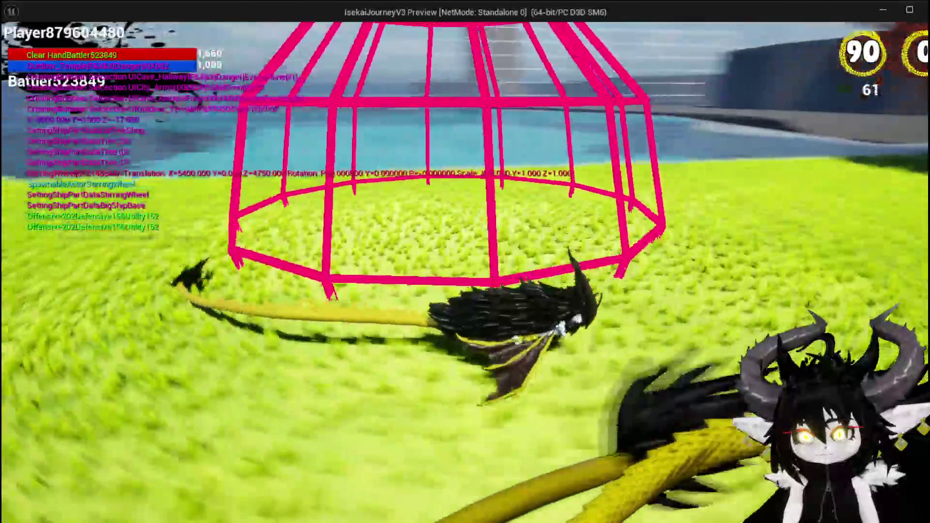
key(w)
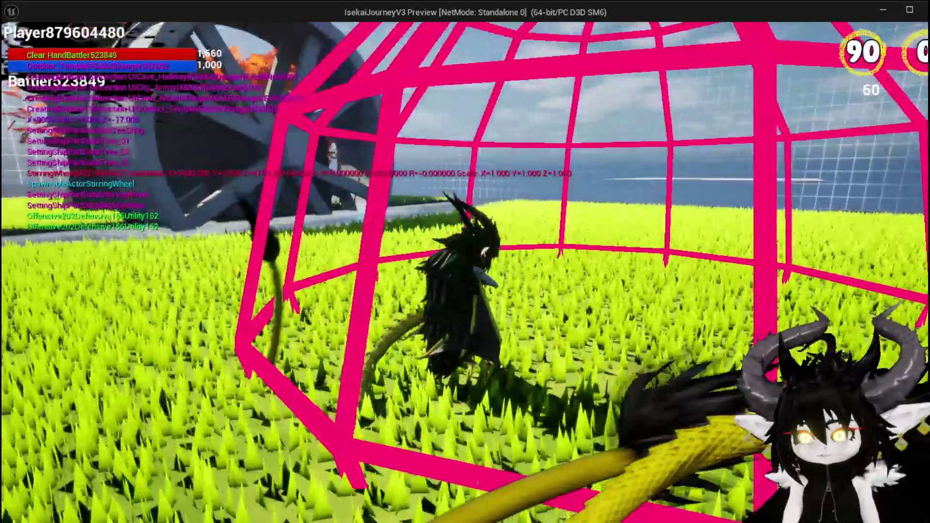
key(alt+Tab)
key(Escape)
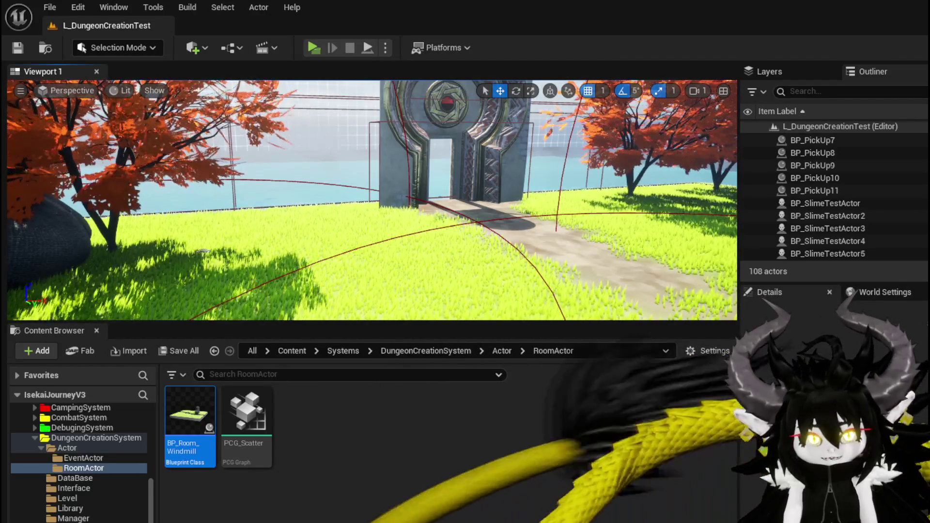
Step: Open BP_Room_Windmill briefly and close it again
mouse_move(202, 251)
mouse_down()
mouse_move(203, 290)
mouse_move(146, 271)
mouse_move(213, 261)
mouse_move(213, 243)
mouse_move(204, 252)
mouse_move(238, 248)
mouse_up()
double_click(196, 414)
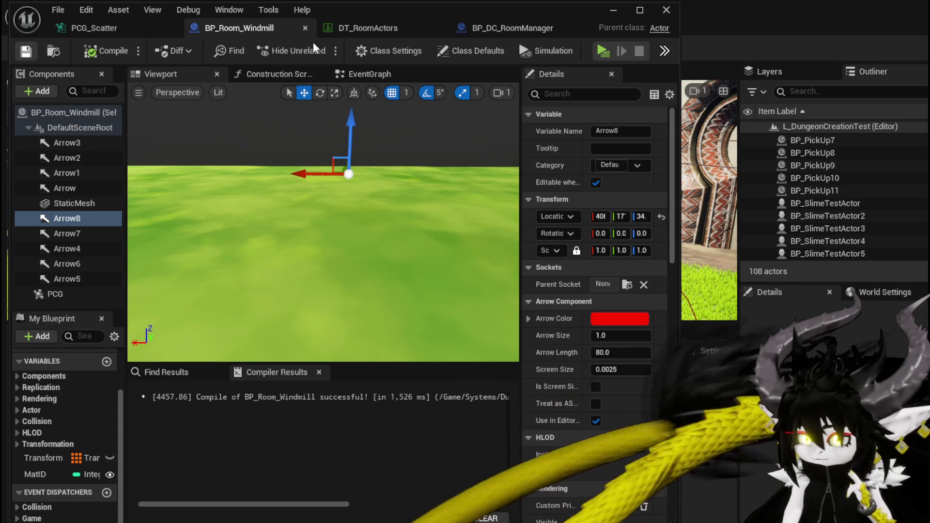
click(613, 10)
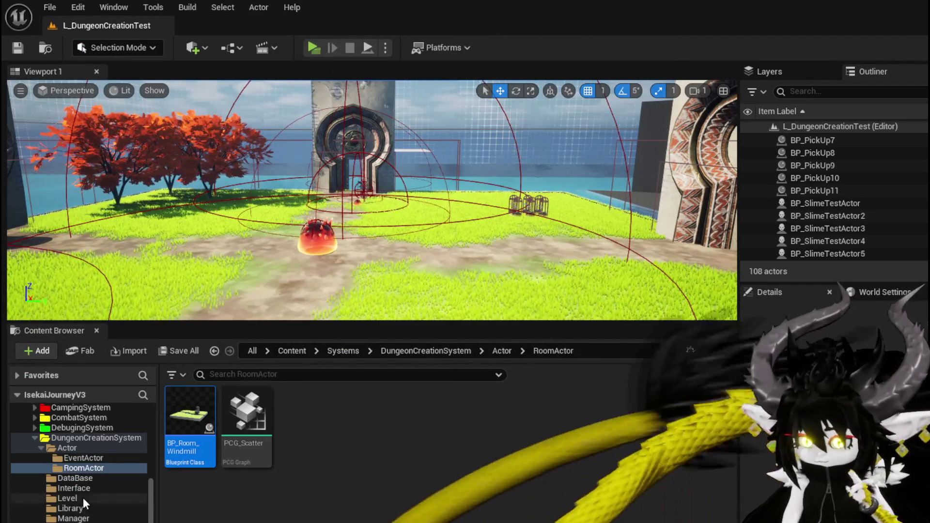
Step: Browse to Systems > CombatSystem > Actors and open BP_EnemyActor
scroll(84, 503, down, 2)
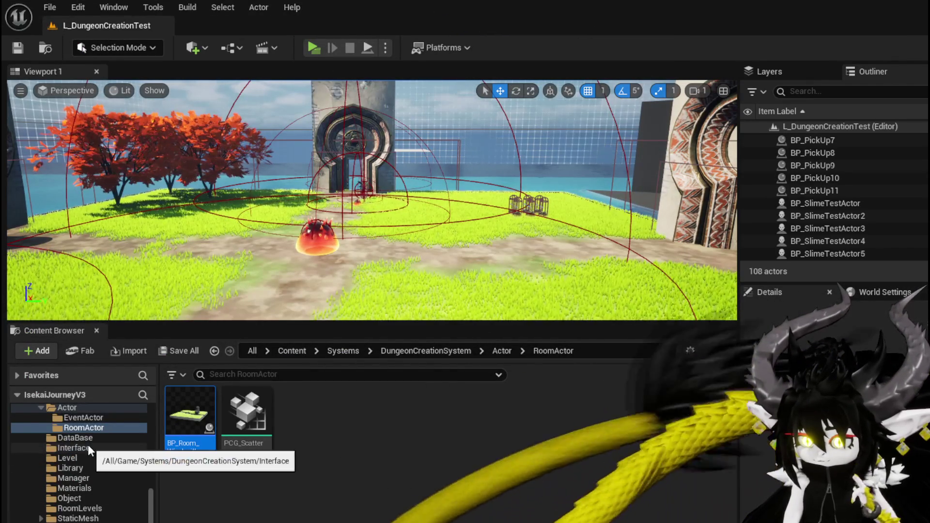
scroll(87, 460, up, 6)
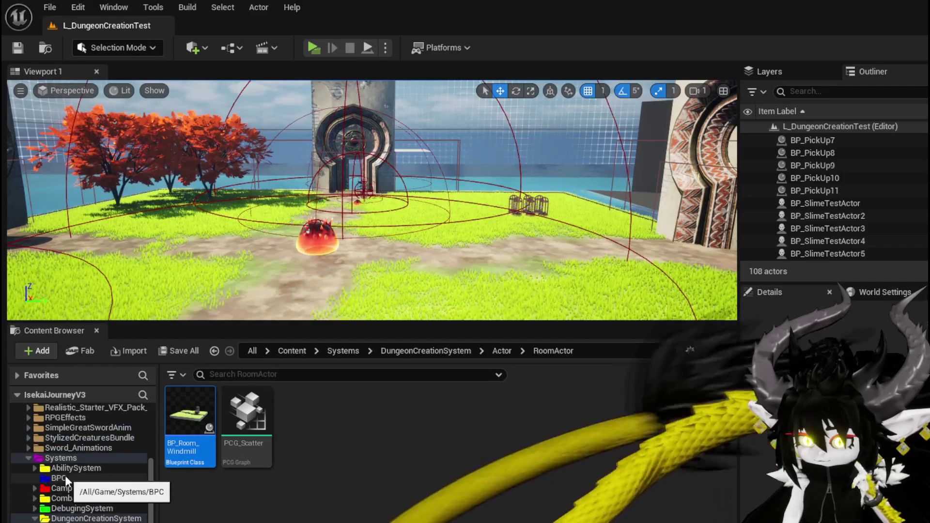
click(35, 498)
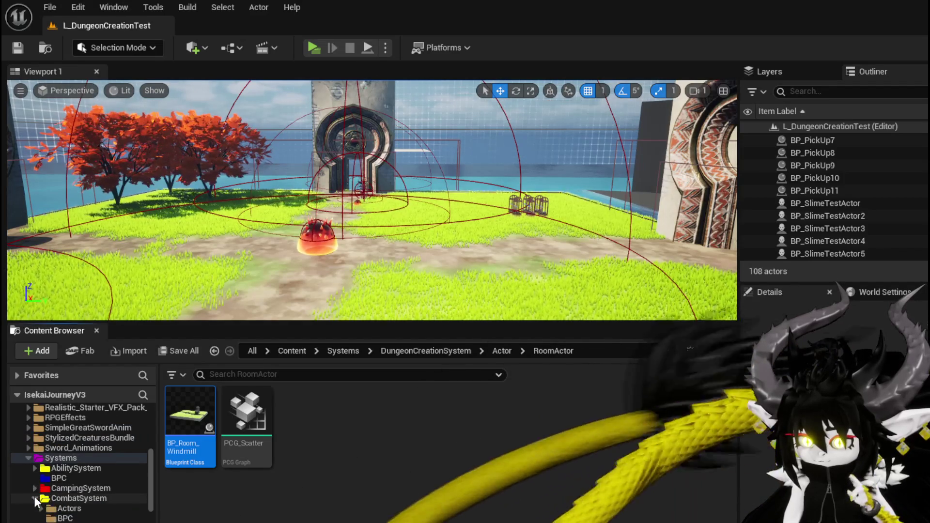
click(63, 508)
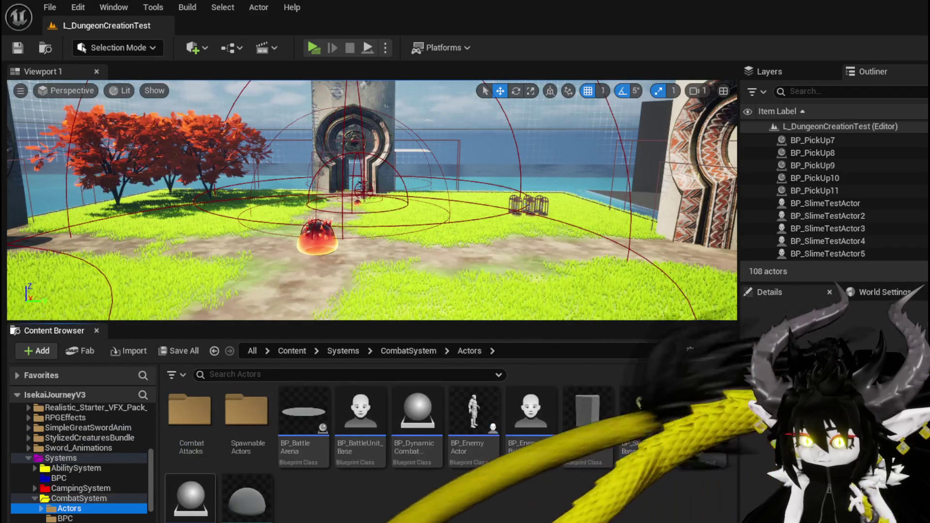
double_click(472, 416)
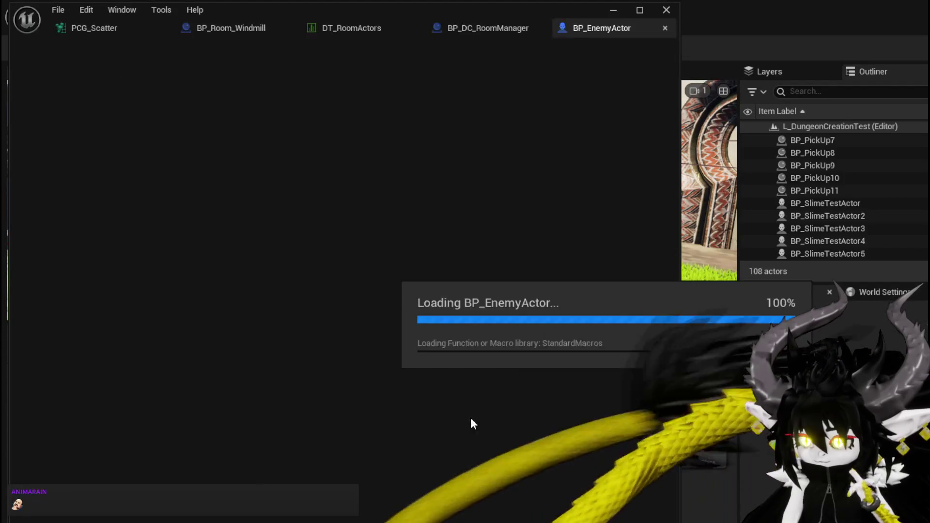
Step: Search BP_EnemyActor's graph for 'event begin pl' and jump to Event BeginPlay
scroll(352, 261, up, 3)
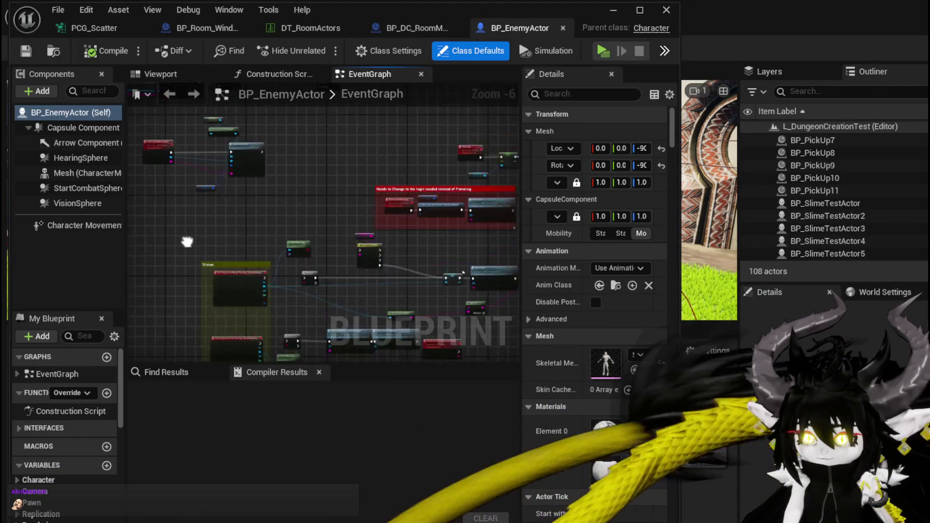
scroll(242, 249, down, 2)
scroll(359, 316, down, 3)
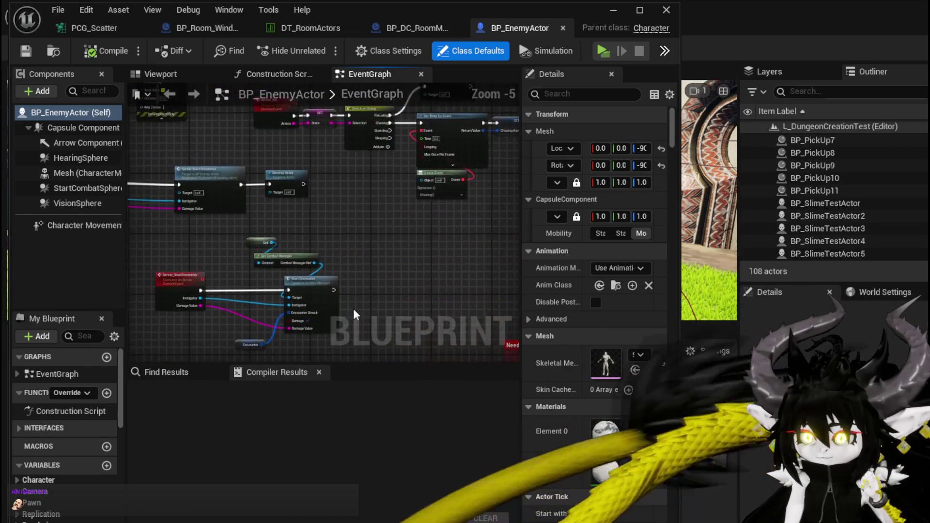
scroll(71, 385, down, 5)
scroll(71, 382, down, 2)
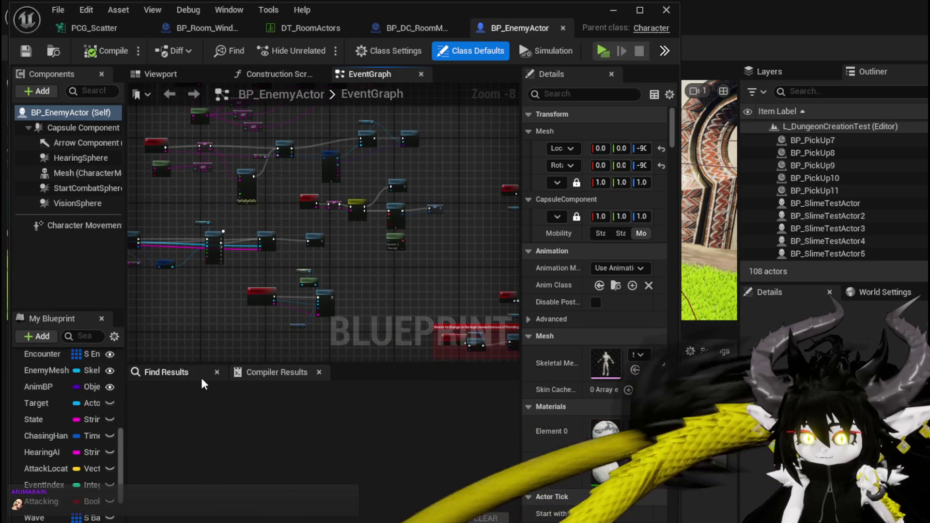
scroll(89, 423, down, 5)
scroll(90, 418, up, 4)
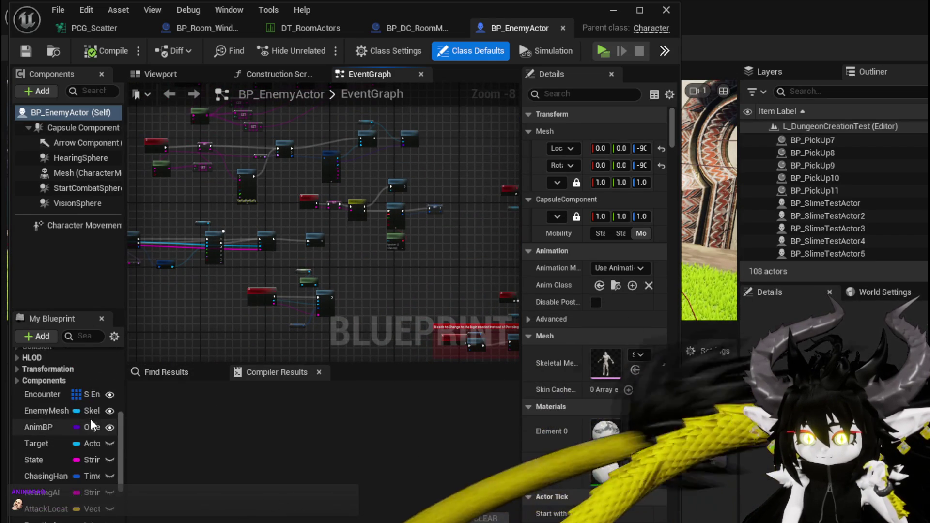
drag(167, 329, 197, 395)
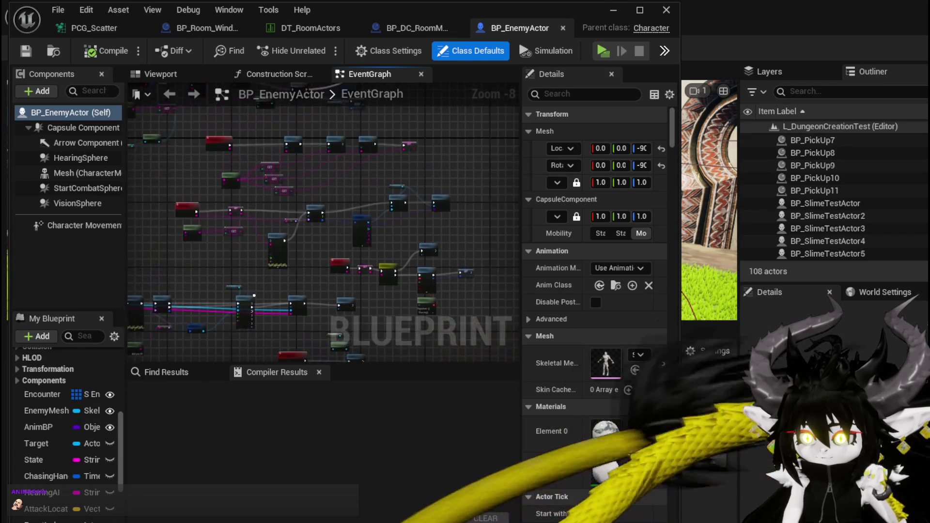
scroll(226, 248, up, 3)
scroll(226, 248, up, 1)
mouse_move(225, 248)
mouse_down()
mouse_move(338, 208)
mouse_move(321, 225)
mouse_move(340, 249)
mouse_up()
scroll(321, 225, down, 2)
scroll(325, 237, up, 2)
click(158, 374)
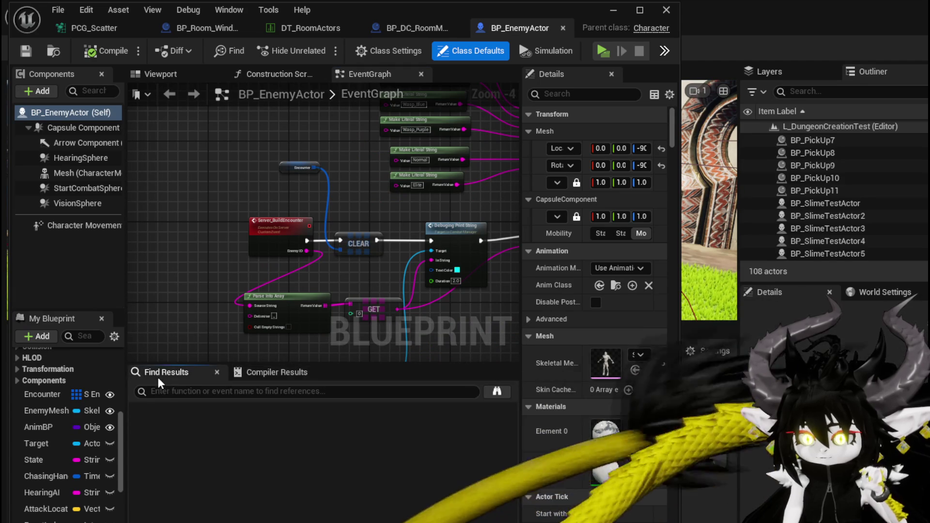
text(event begin play)
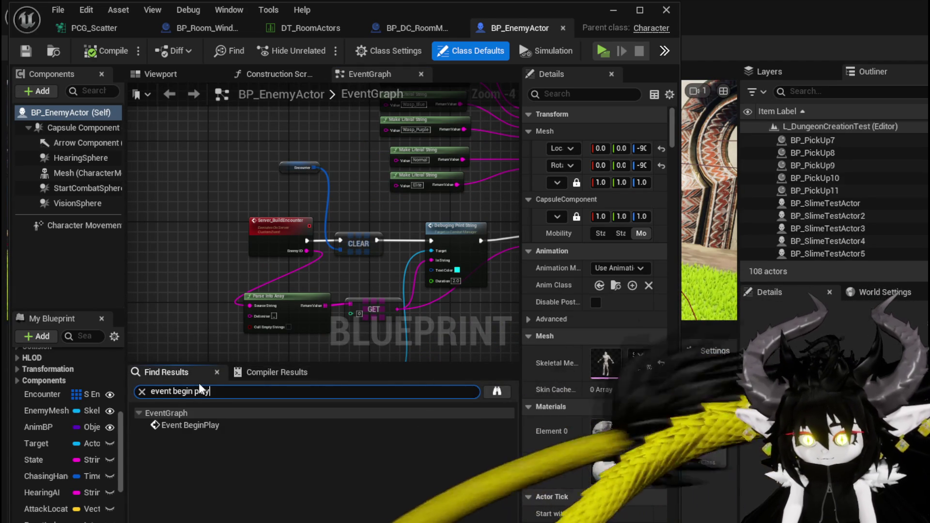
click(208, 425)
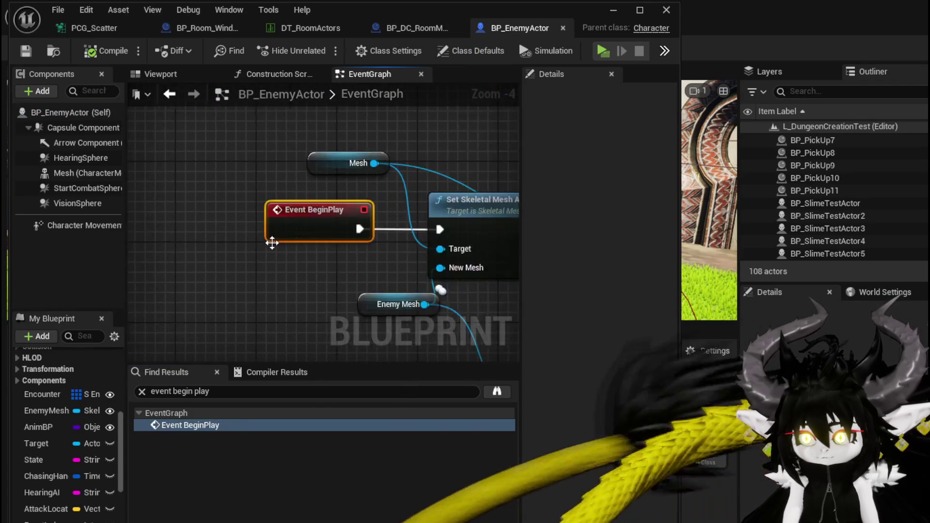
scroll(358, 292, down, 2)
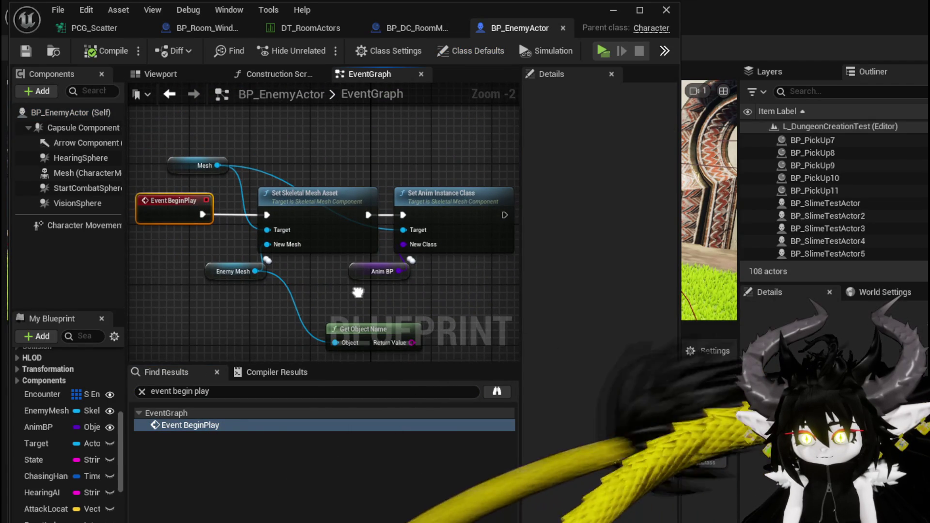
mouse_move(358, 292)
mouse_down()
mouse_move(290, 247)
mouse_move(156, 242)
mouse_move(348, 256)
mouse_up()
mouse_move(401, 316)
mouse_down()
mouse_move(296, 276)
mouse_move(430, 286)
mouse_up()
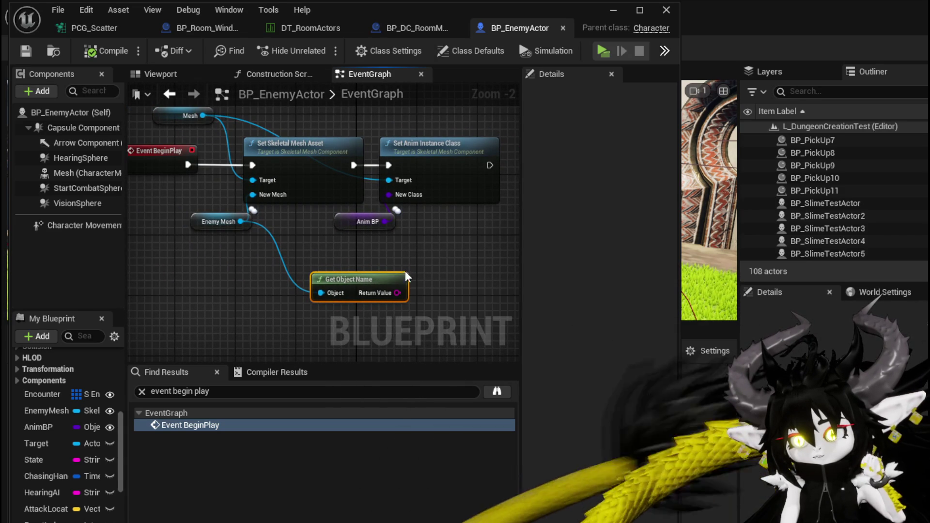
Step: Move the Enemy Mesh node aside and delete the Get Object Name node
mouse_move(223, 193)
mouse_down()
mouse_move(251, 196)
mouse_move(202, 234)
mouse_up()
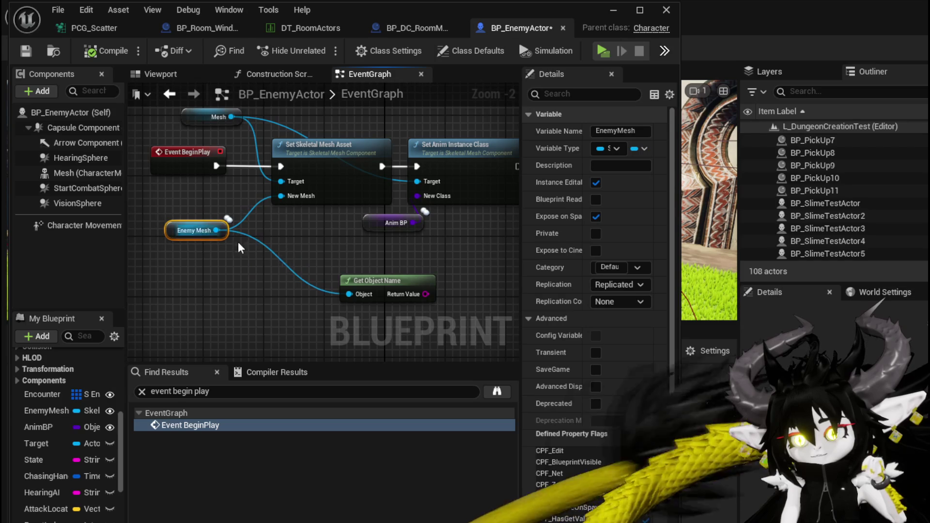
drag(303, 269, 274, 270)
drag(196, 249, 274, 262)
click(216, 202)
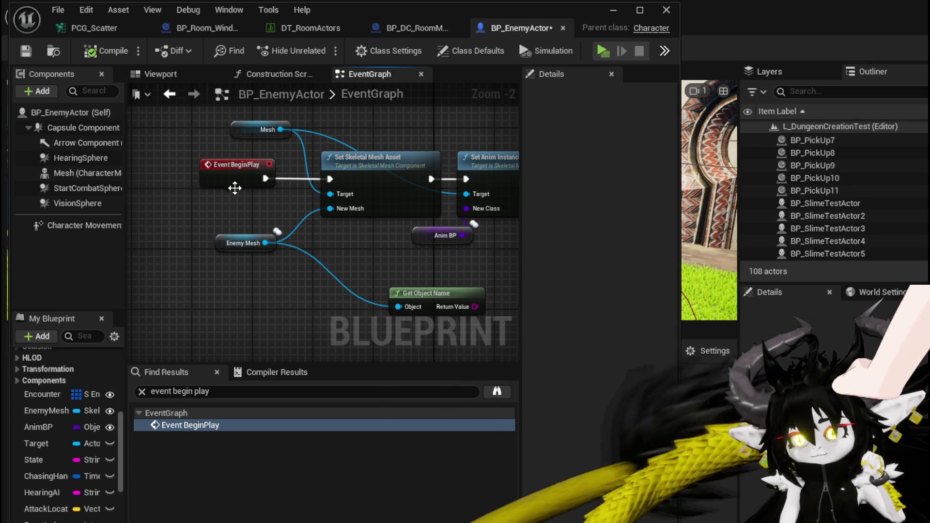
drag(241, 186, 278, 210)
click(229, 202)
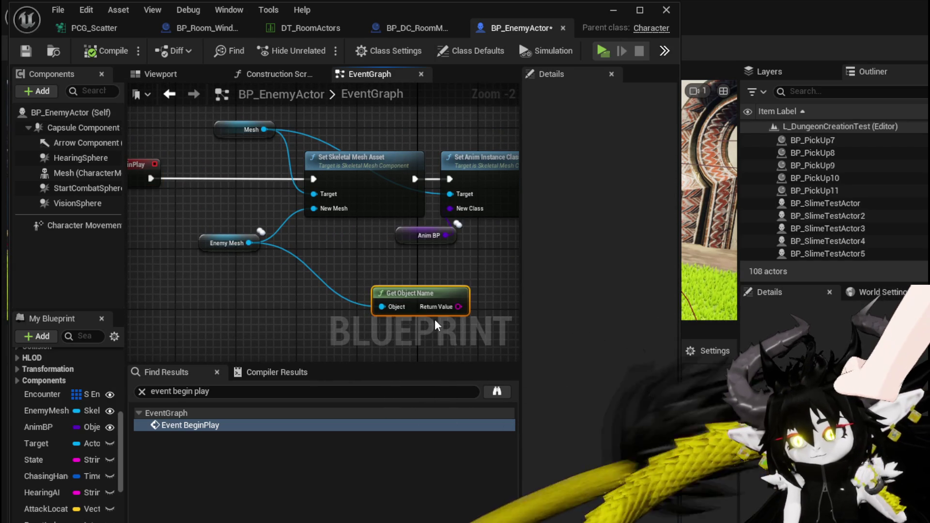
key(Delete)
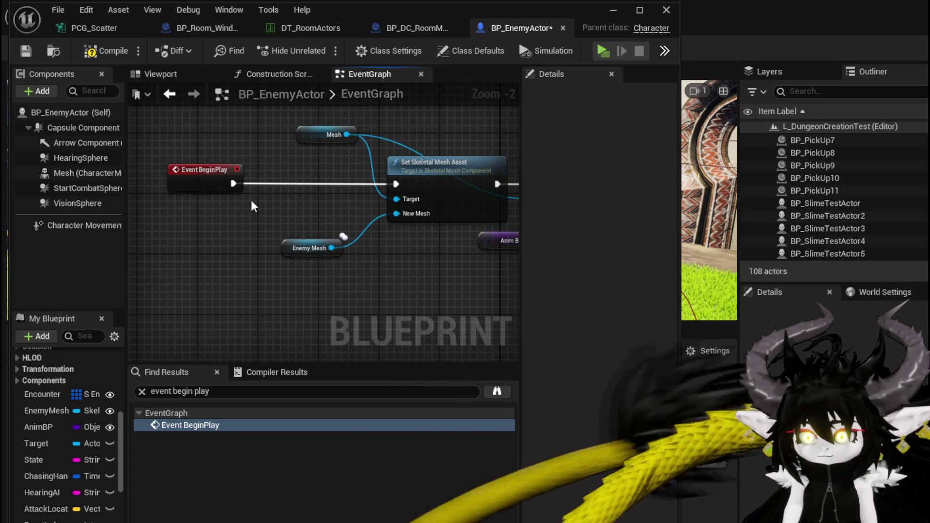
Step: Add a SetData custom event called from Event BeginPlay and save BP_EnemyActor
right_click(240, 219)
text(custom event)
key(Return)
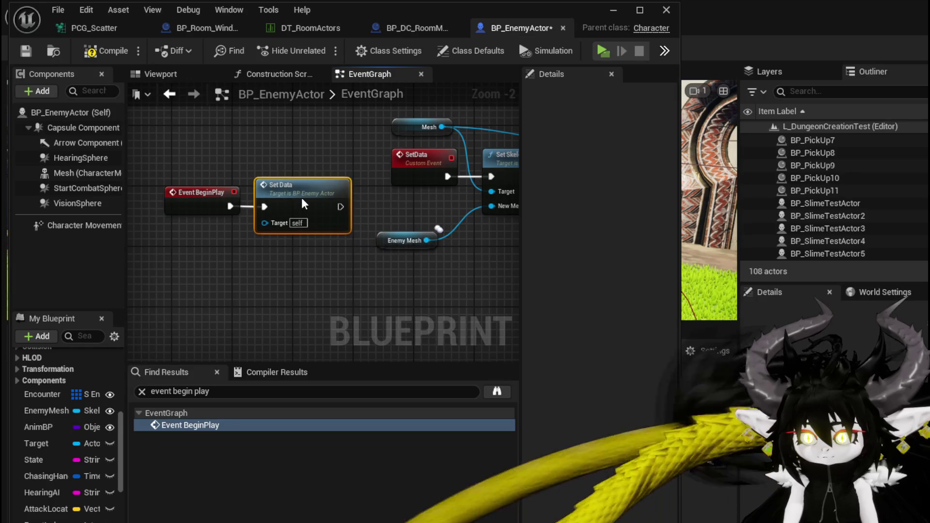
click(22, 52)
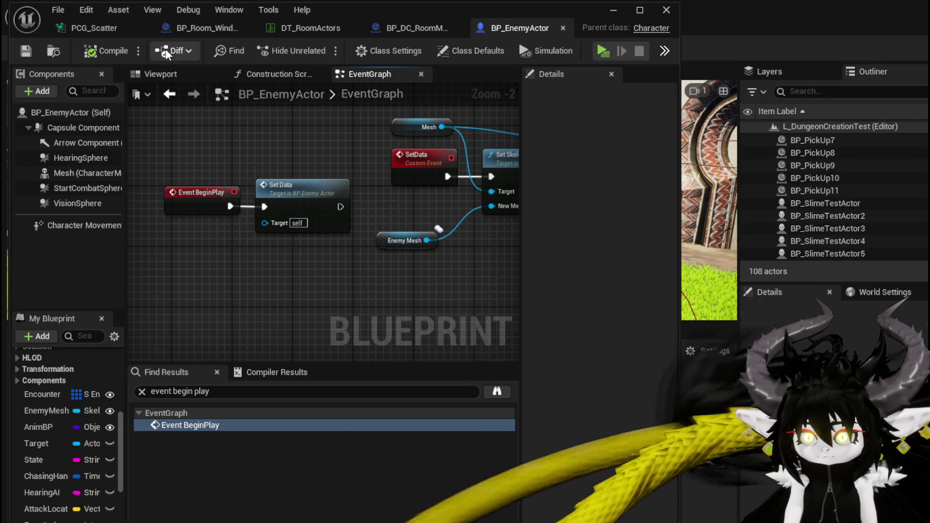
click(411, 23)
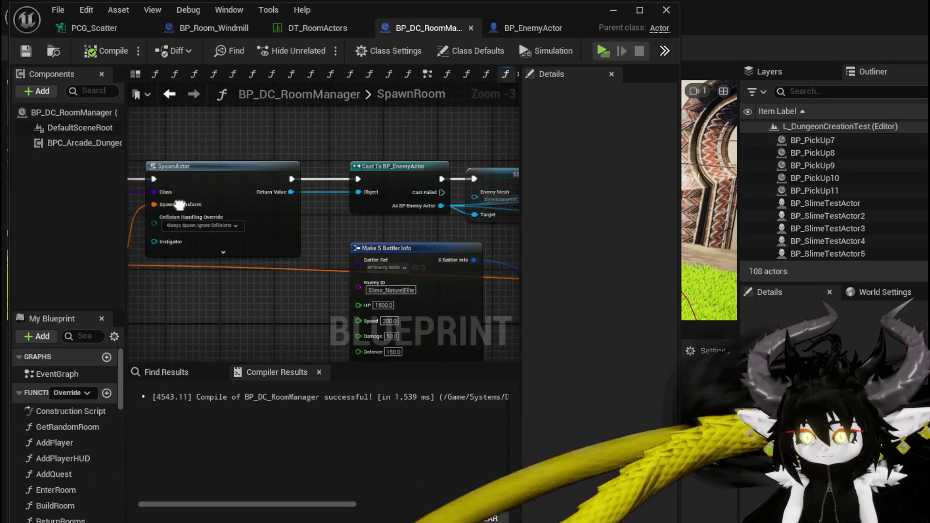
Step: Call Set Data on the spawned enemy after Draw Debug Sphere, compile, and return to the level
mouse_move(141, 217)
mouse_down()
mouse_move(352, 254)
mouse_move(372, 174)
mouse_move(305, 184)
mouse_move(437, 194)
mouse_up()
text(Set Data)
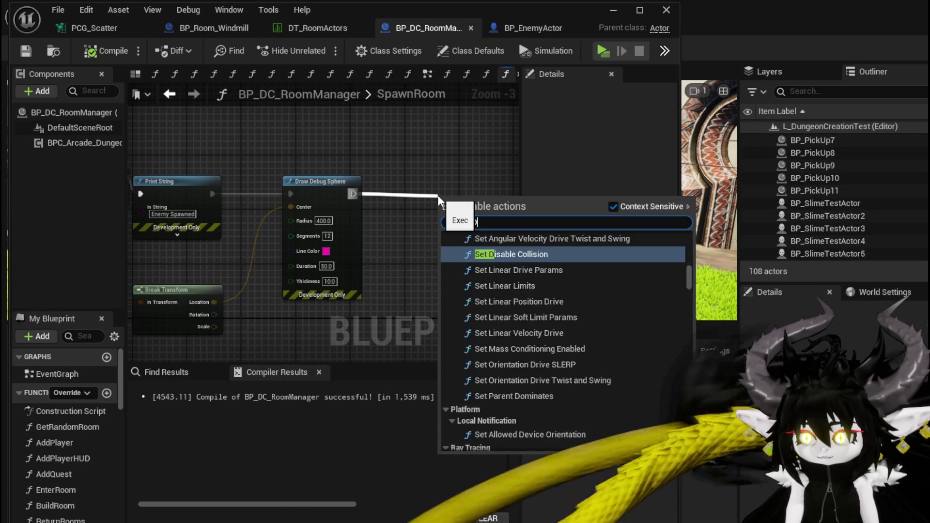
scroll(501, 251, down, 10)
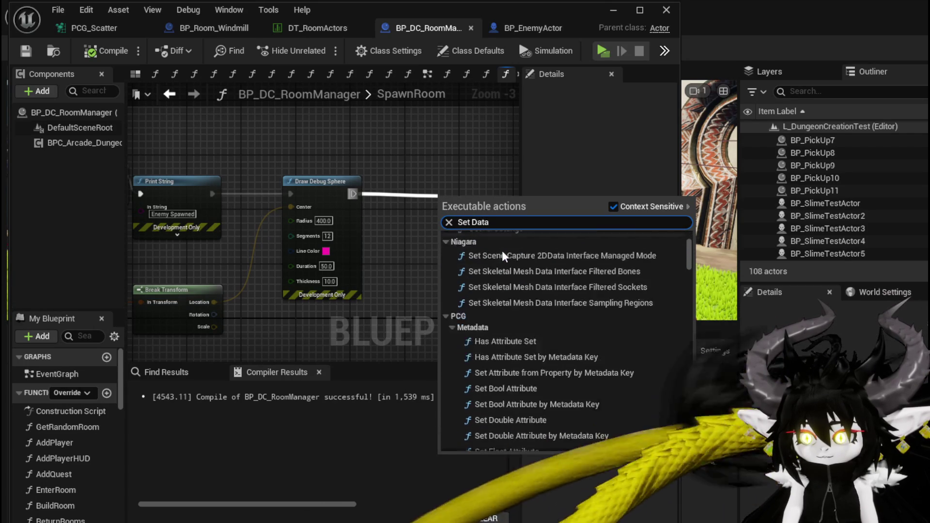
scroll(688, 261, up, 5)
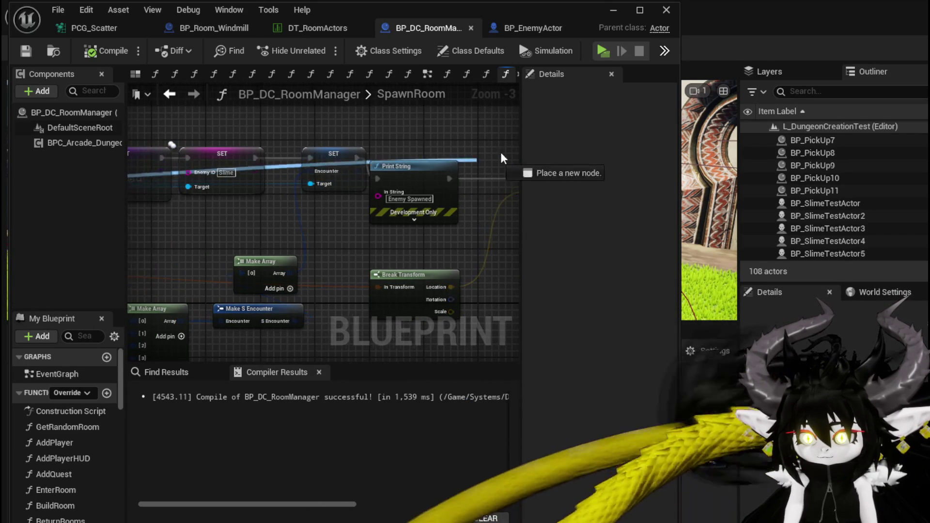
drag(461, 164, 482, 142)
text(Set Data)
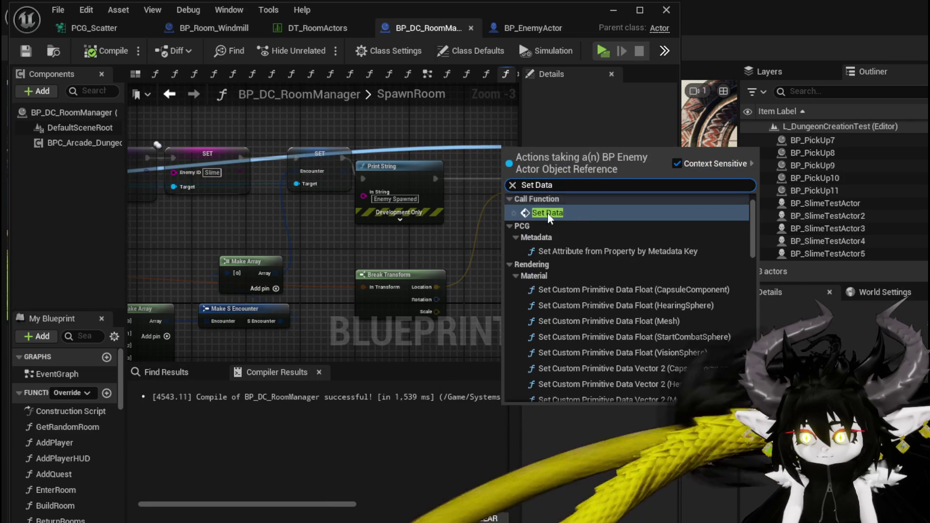
click(548, 213)
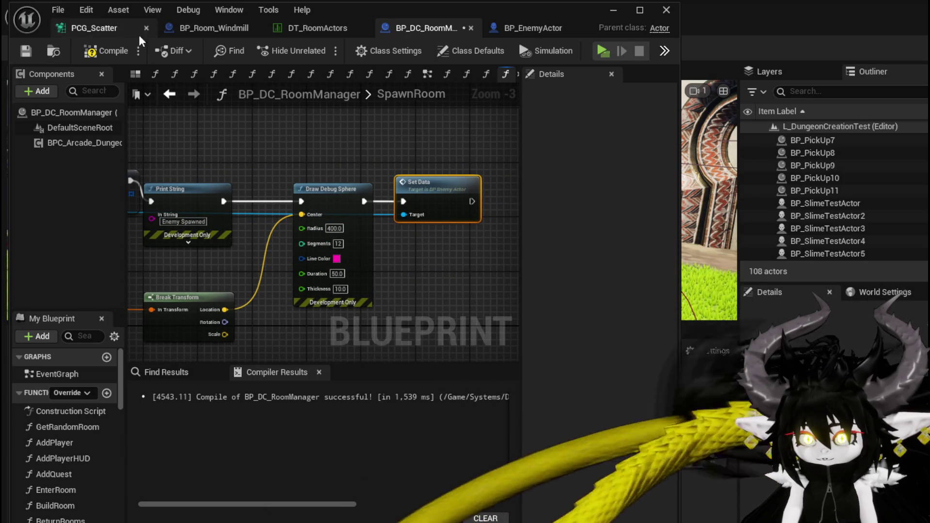
key(F7)
click(606, 16)
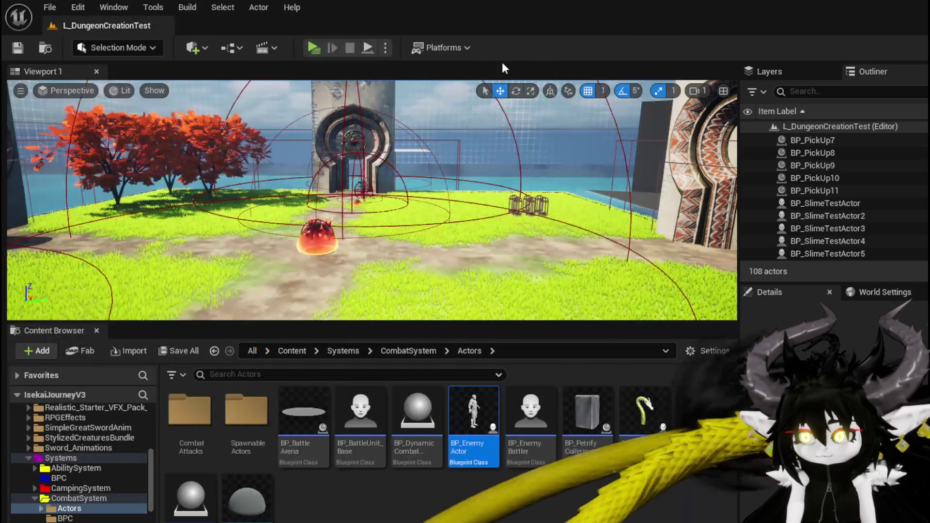
key(alt+p)
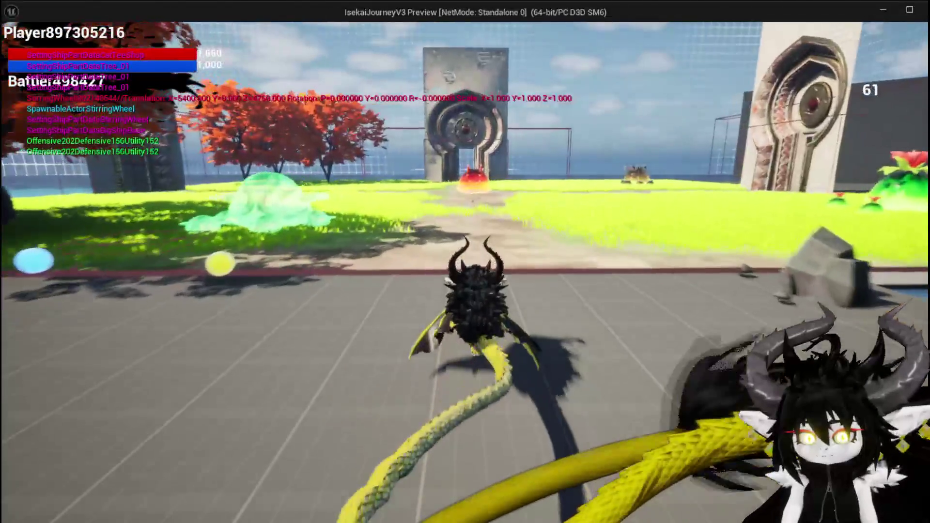
key(w)
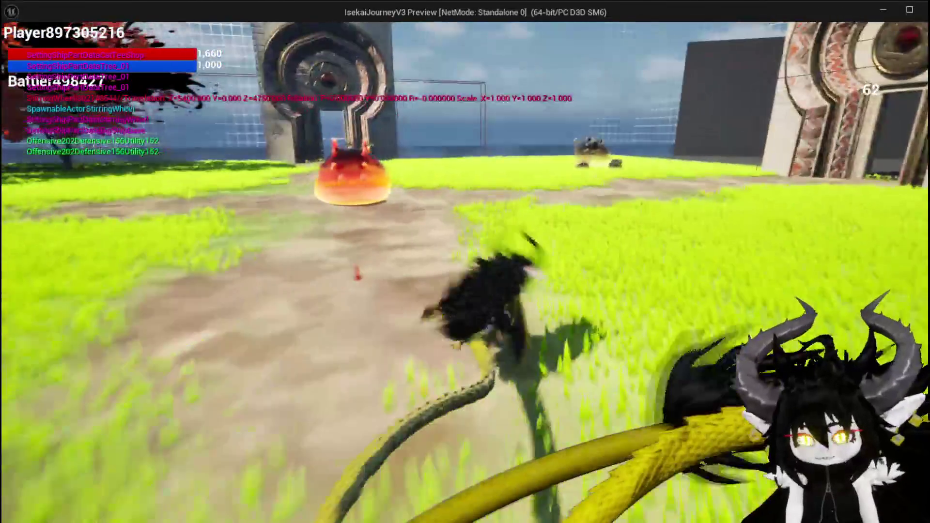
key(w)
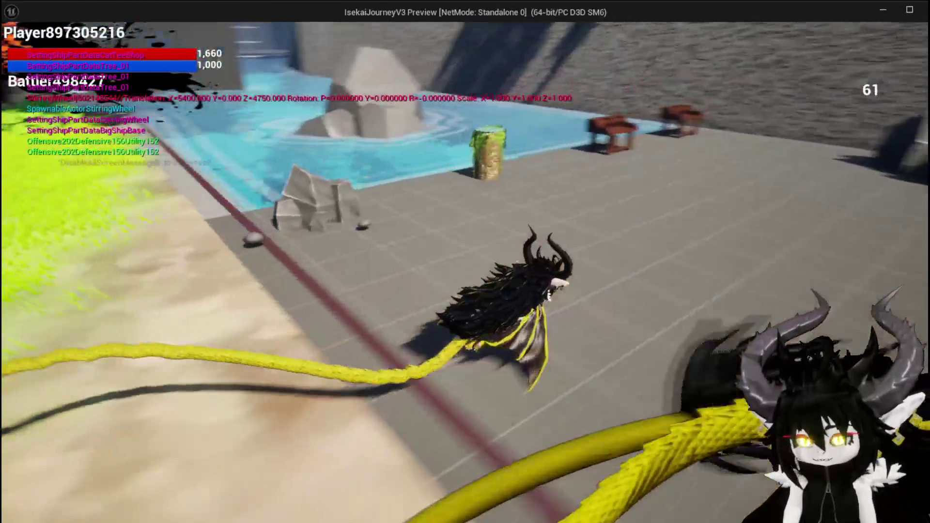
key(w)
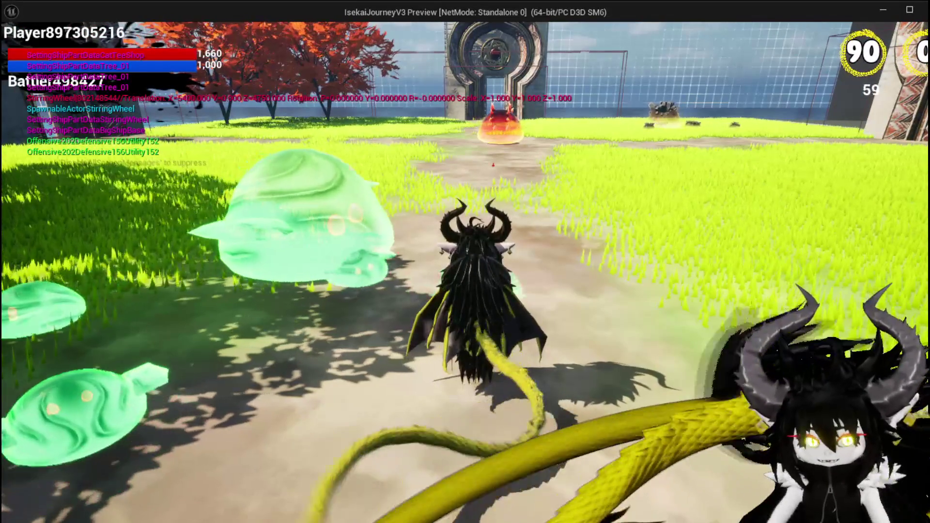
key(w)
key(space)
key(w)
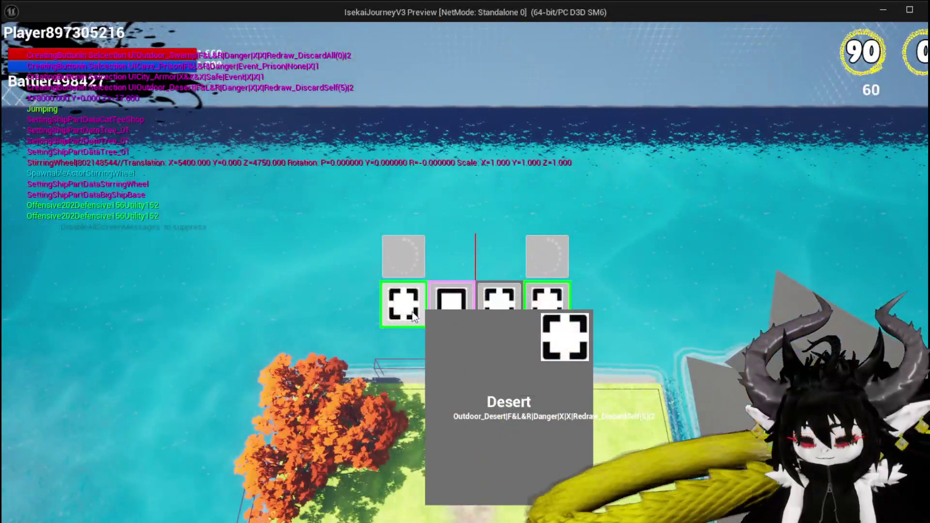
click(412, 316)
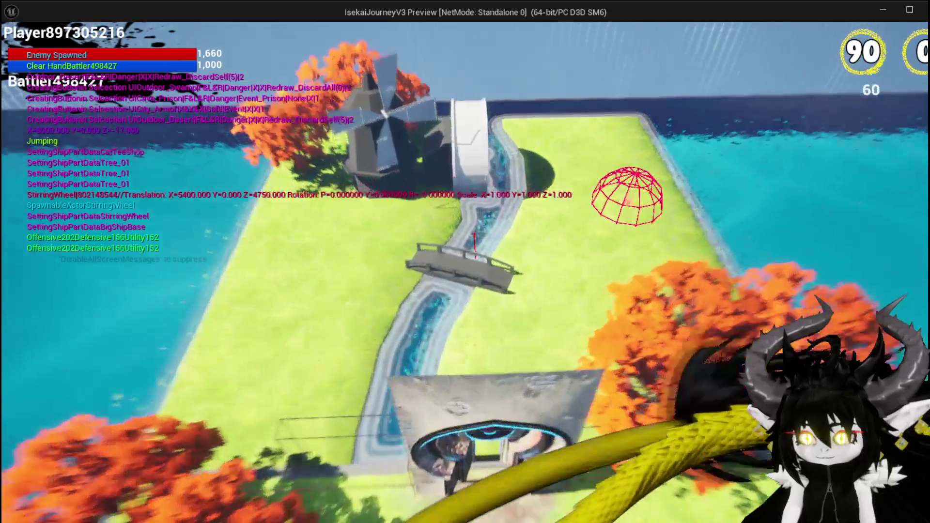
key(w)
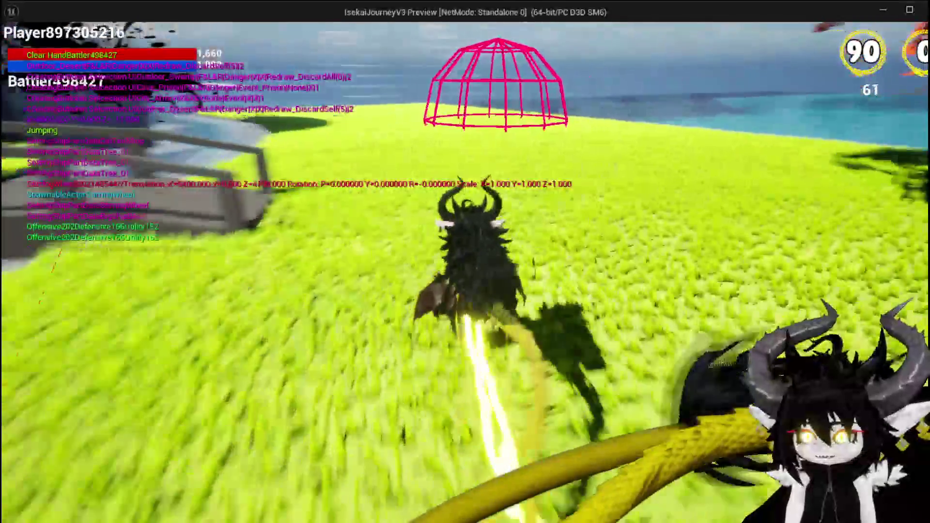
key(w)
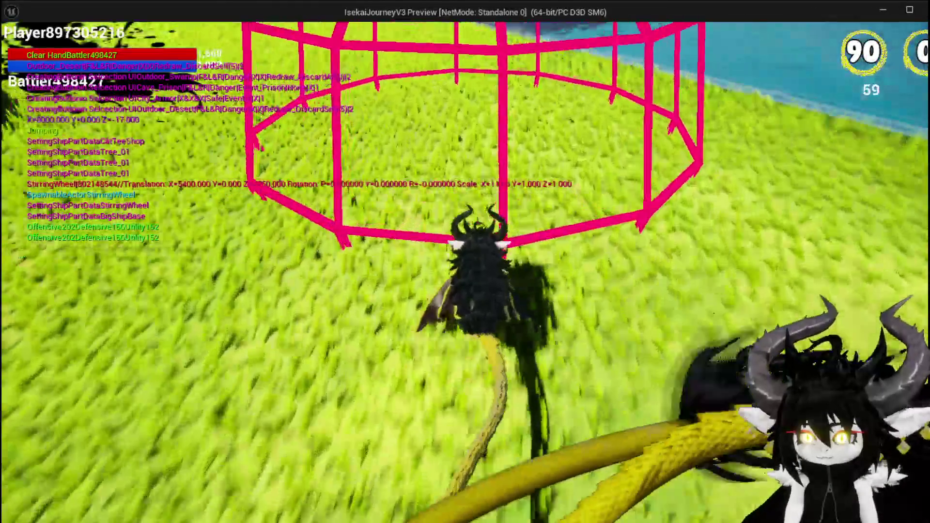
key(Escape)
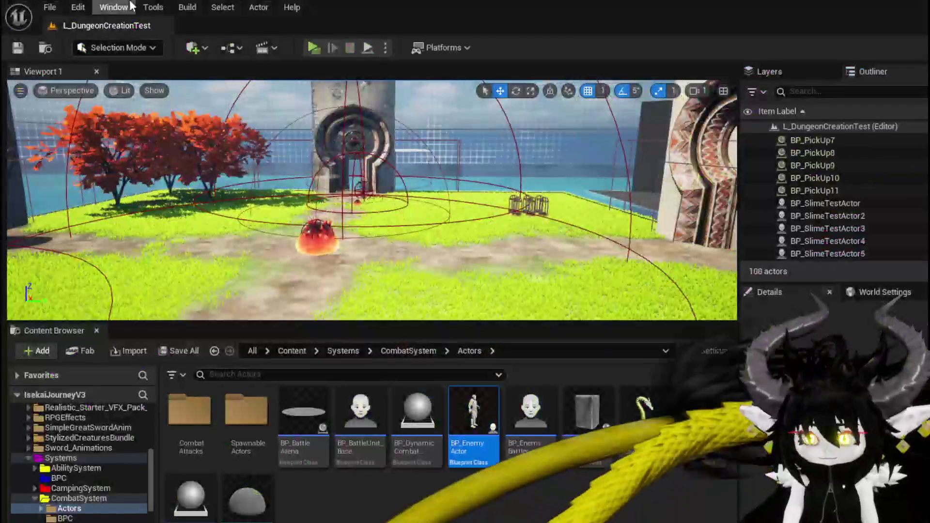
Step: Save all modified packages and inspect Arrow8 in BP_Room_Windmill before returning to the level
click(17, 48)
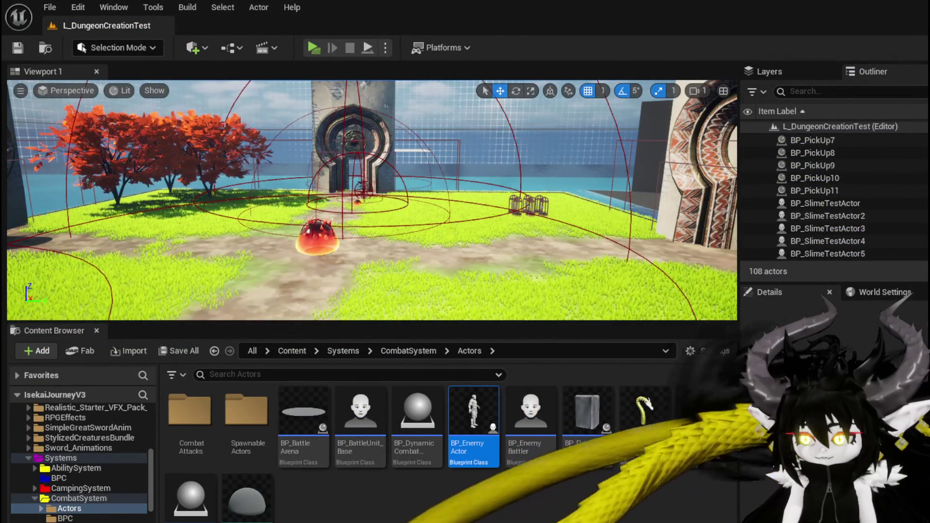
key(alt+Tab)
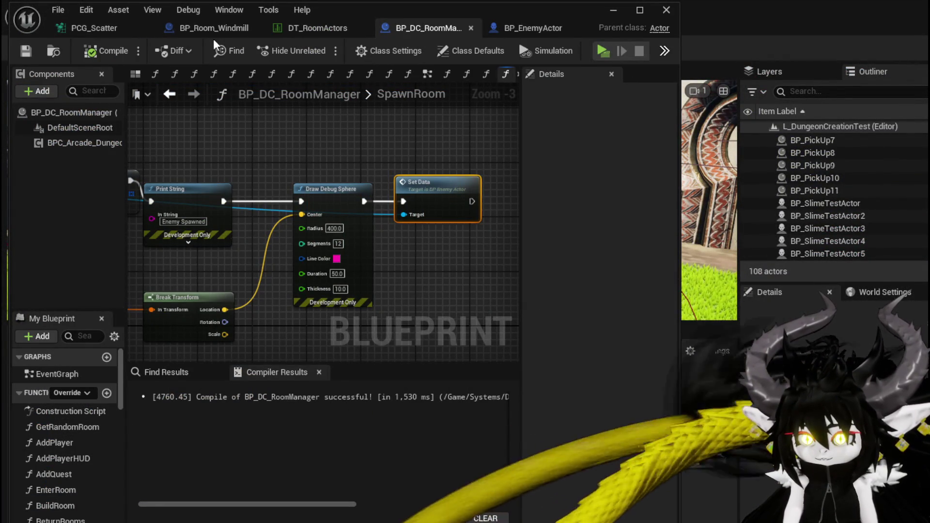
click(193, 29)
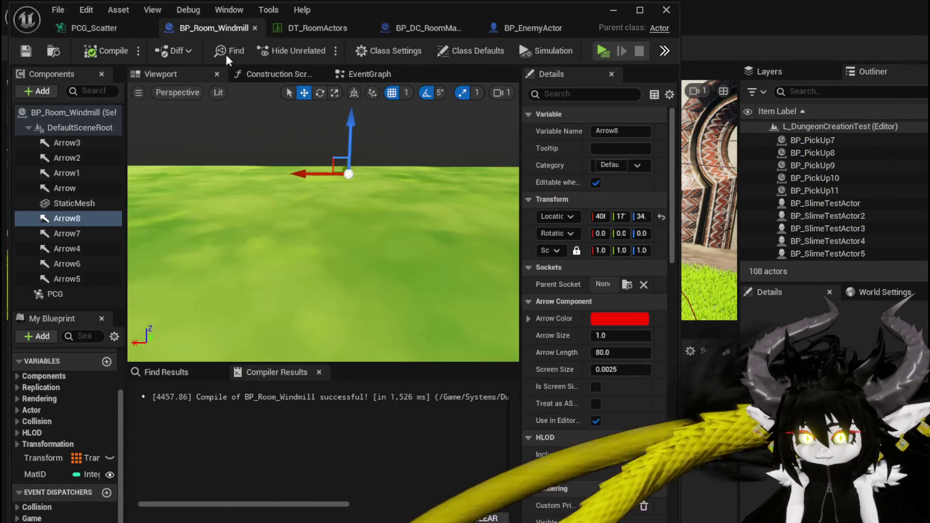
drag(346, 162, 346, 145)
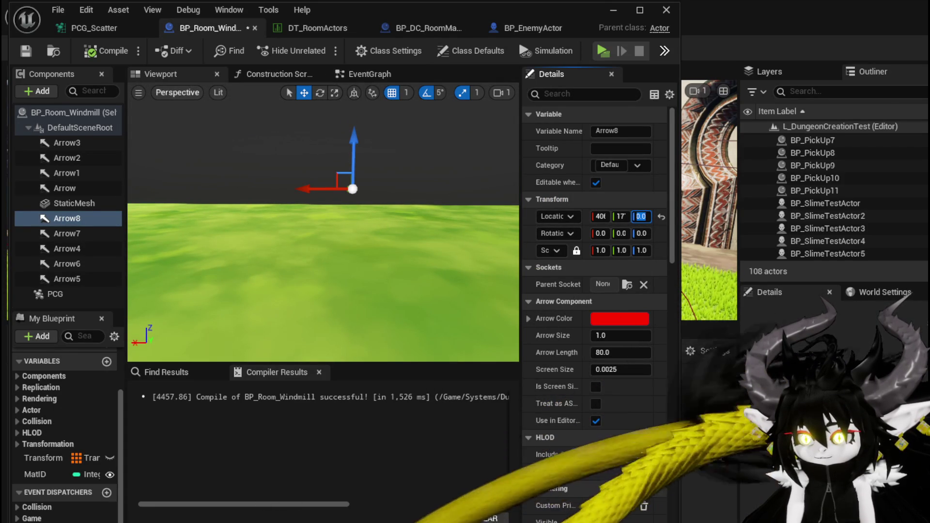
click(617, 11)
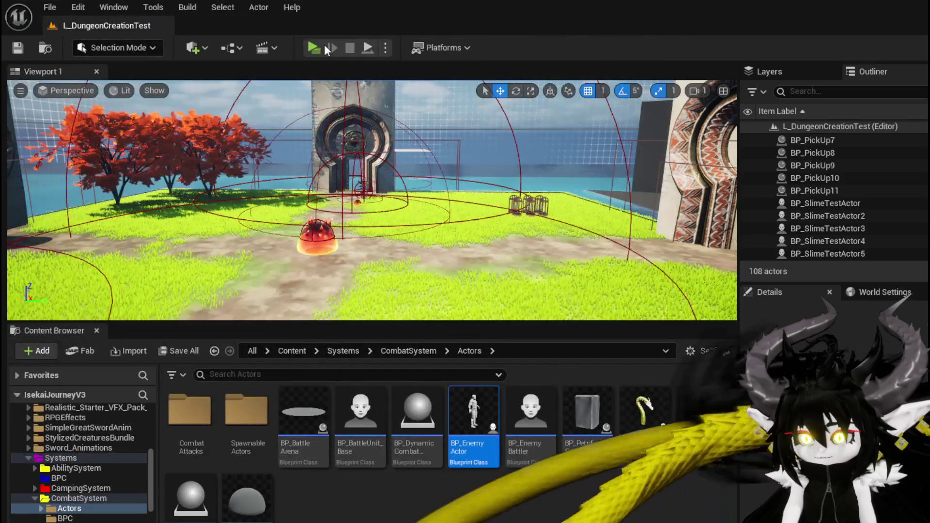
click(305, 47)
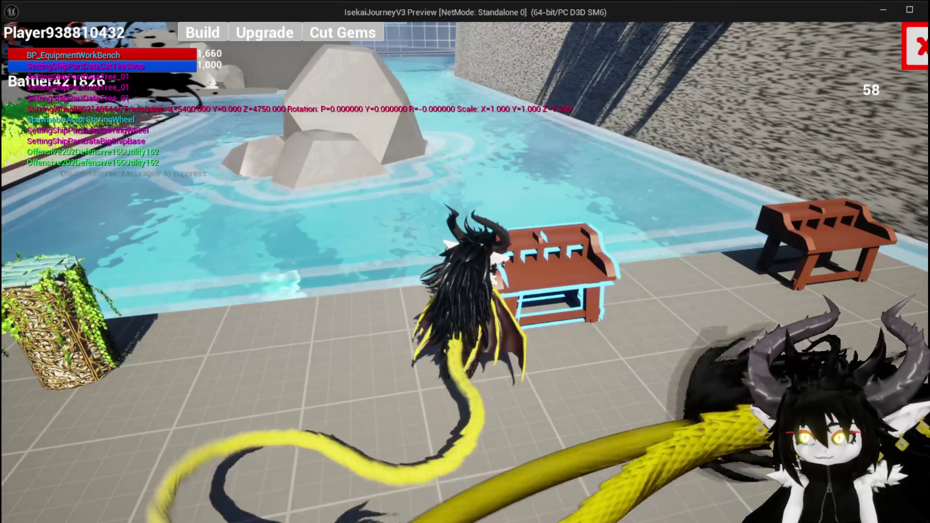
key(w)
key(w)
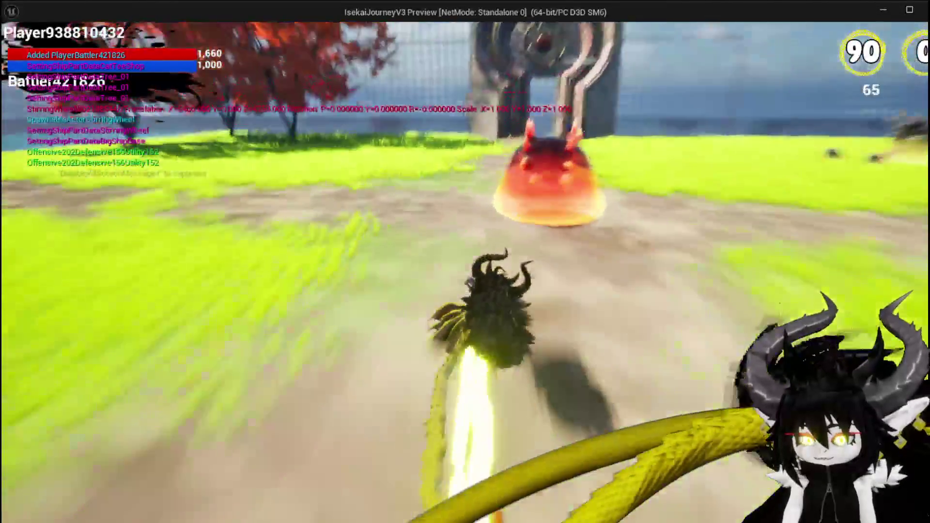
key(w)
key(space)
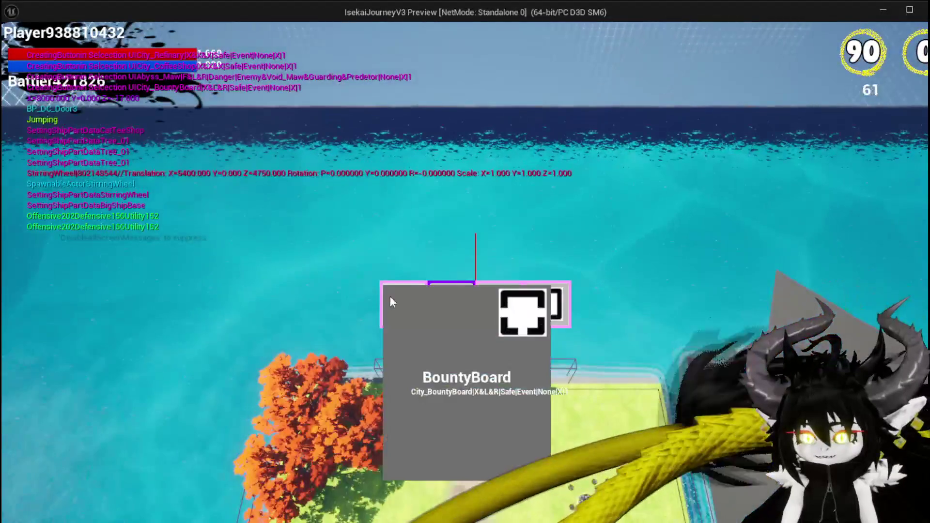
click(388, 294)
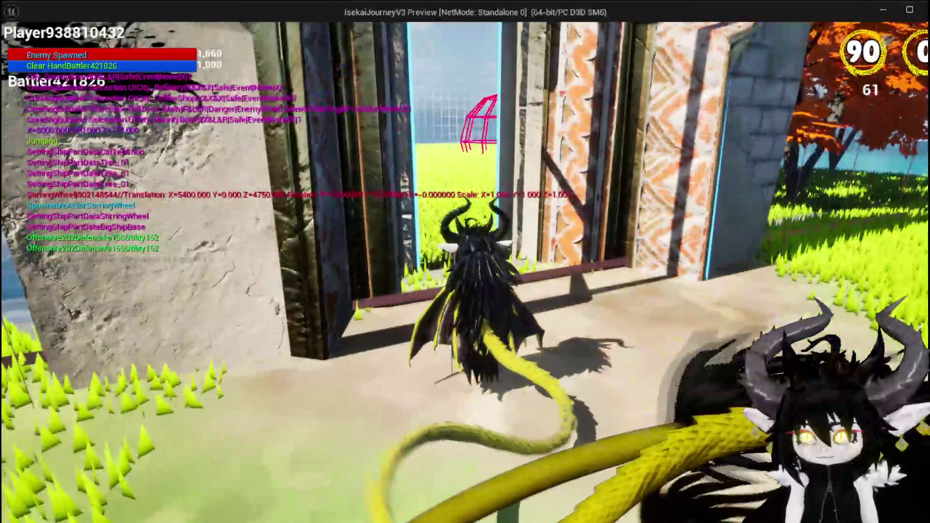
key(Escape)
click(28, 51)
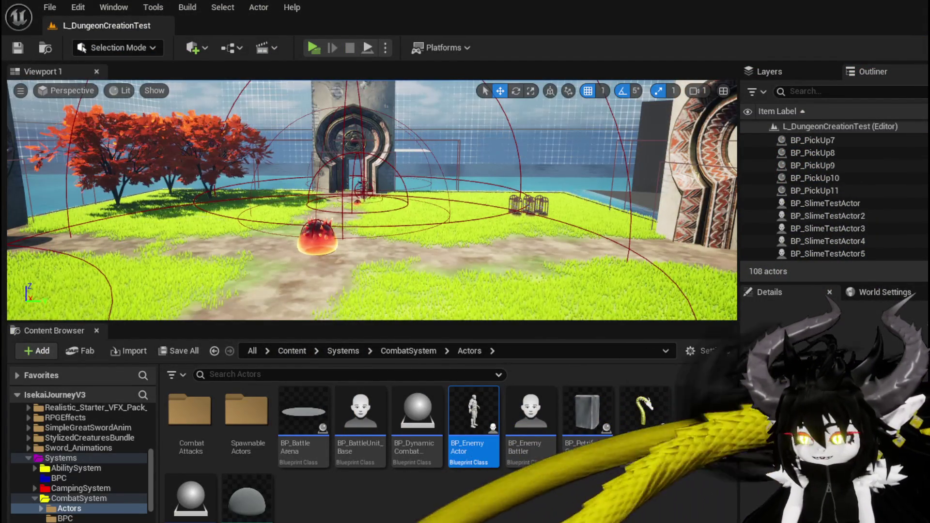
Step: Set Arrow8's Location Z to 1000 in BP_Room_Windmill, widening Details to verify the value
key(alt+Tab)
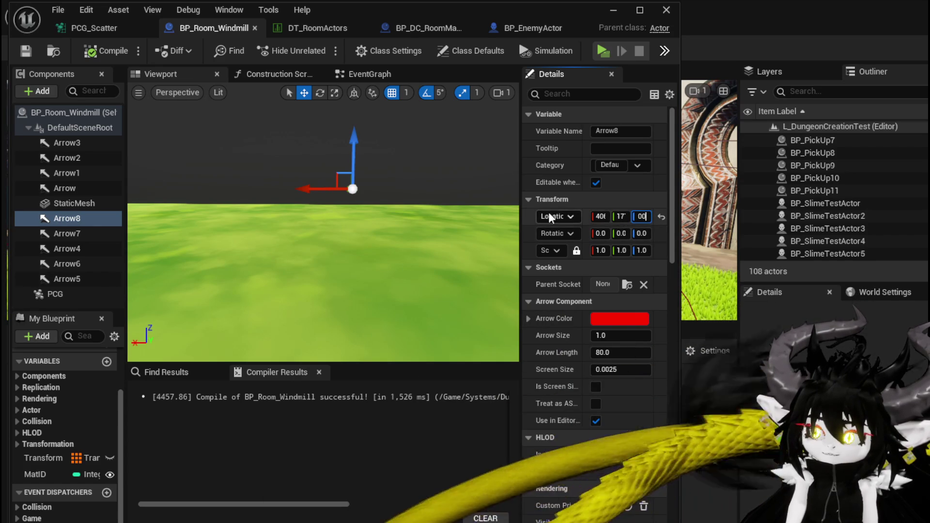
key(Return)
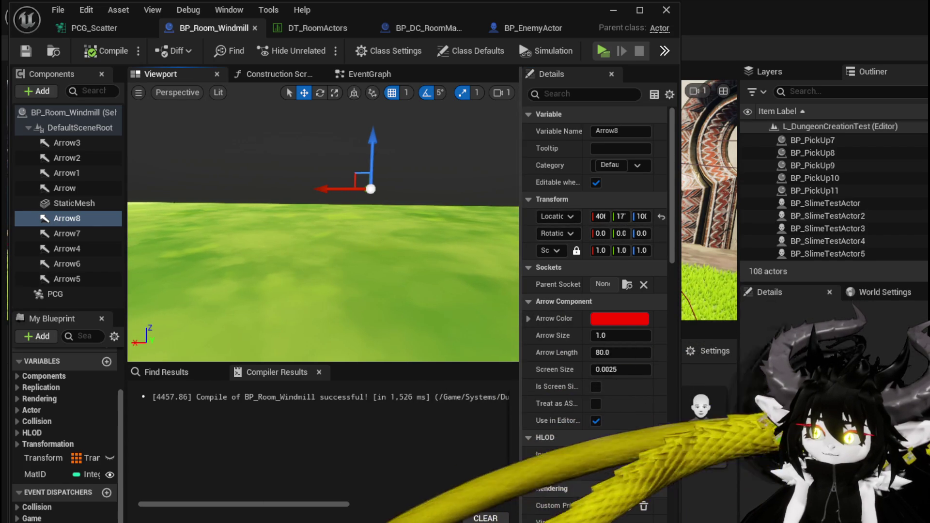
drag(520, 221, 404, 229)
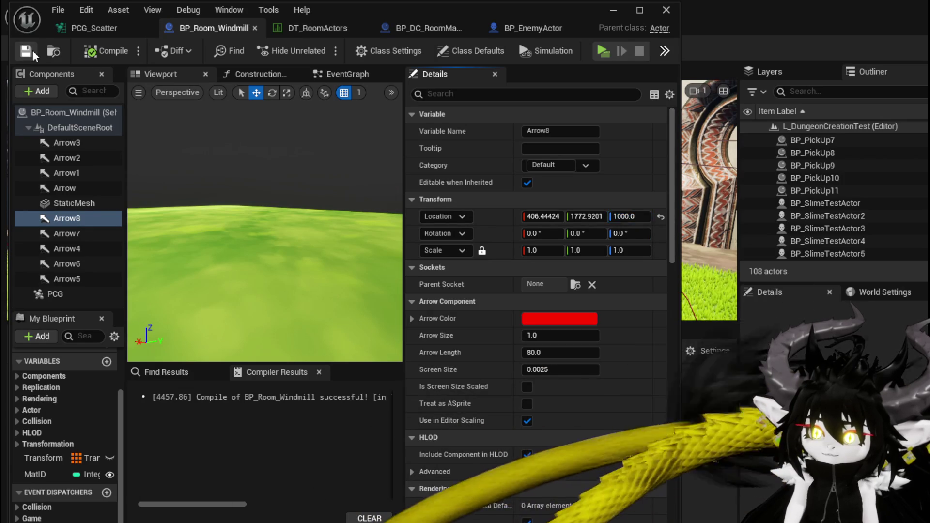
click(610, 10)
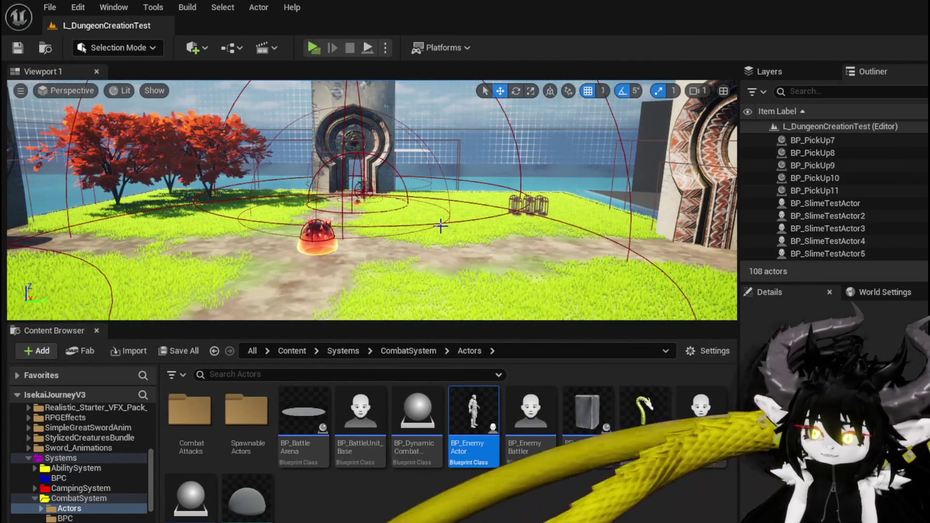
Step: Play test through the stone gate into the Smithy room, confirm 'Enemy Spawned' appears, then stop
click(313, 48)
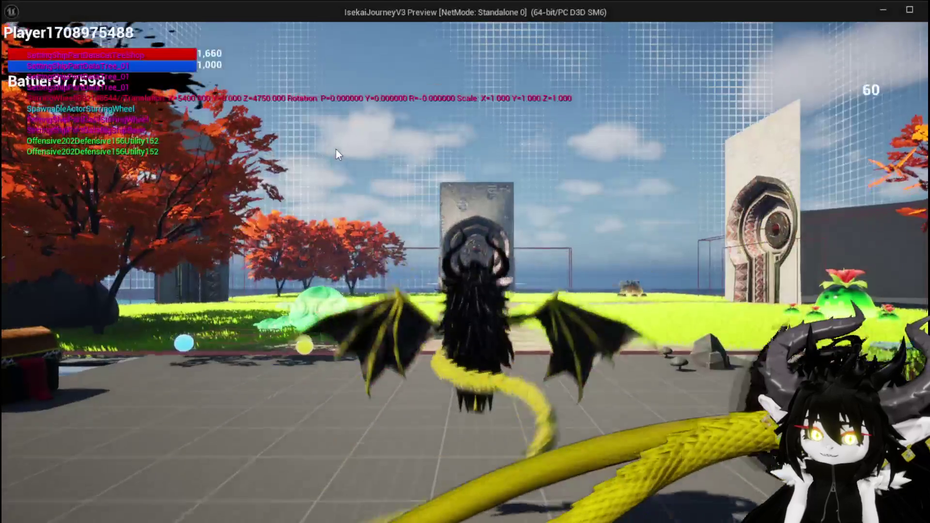
key(w)
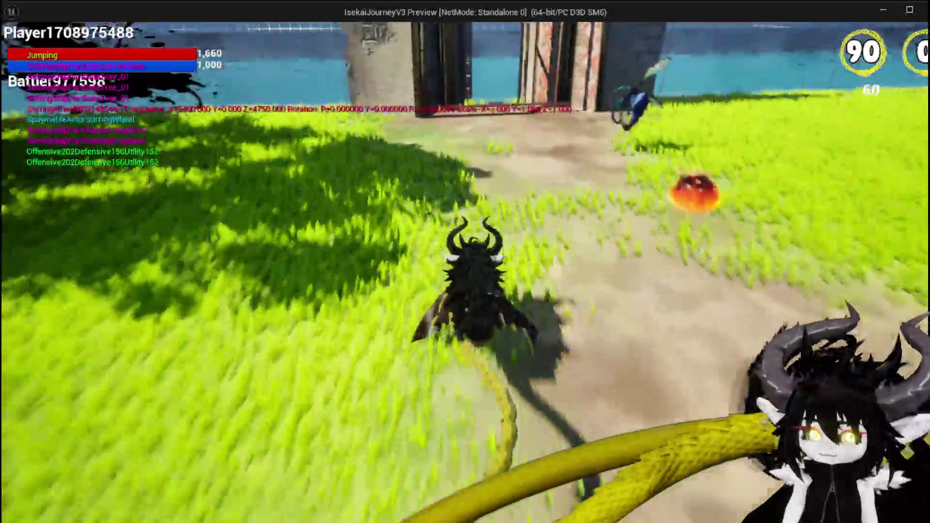
key(space)
key(w)
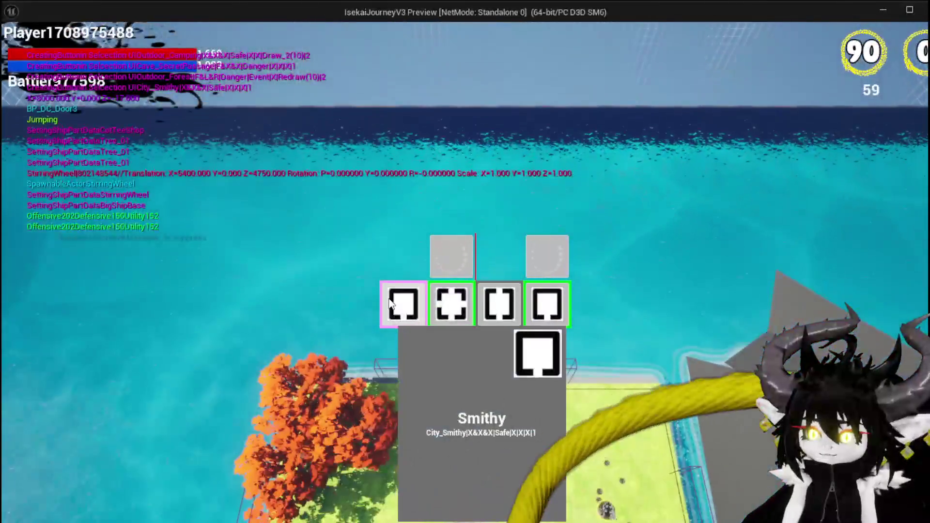
click(391, 304)
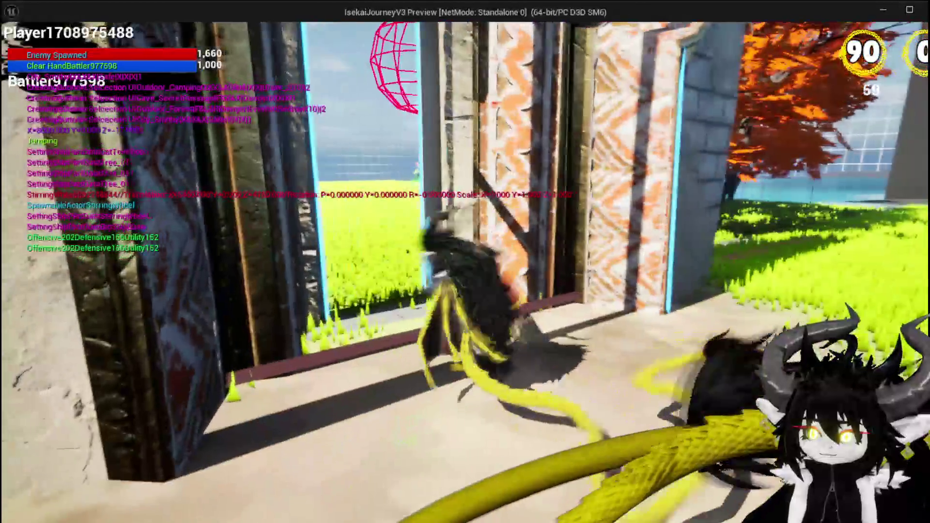
key(Escape)
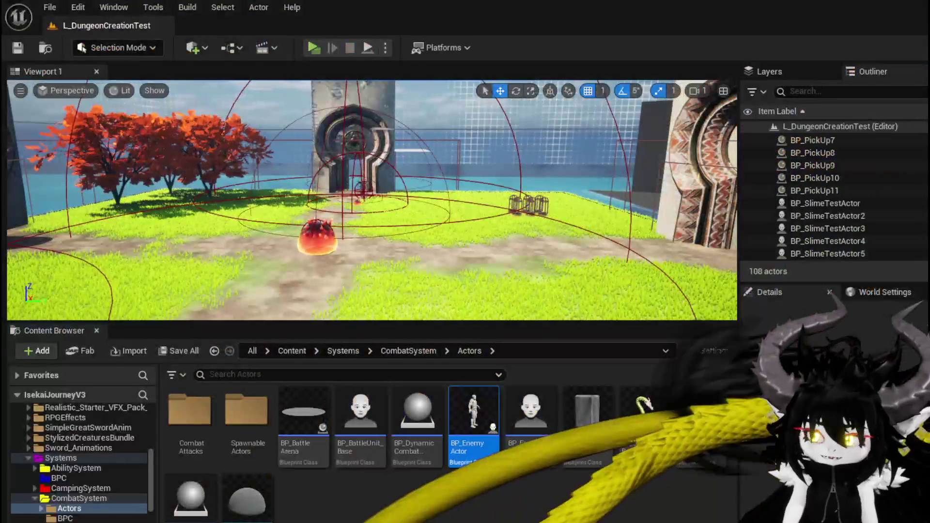
Step: Save the level and set BP_EnemyActor's Capsule Component to Block the Room collision channel
key(ctrl+s)
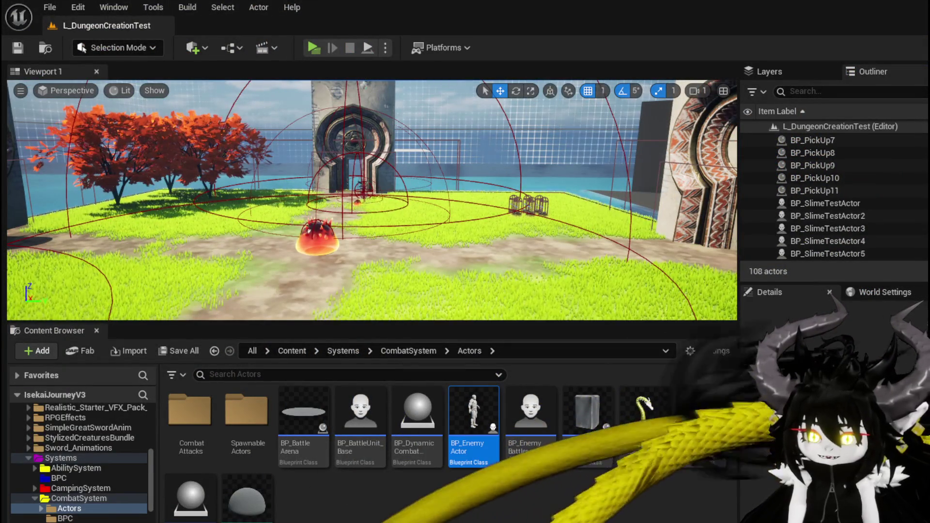
double_click(475, 421)
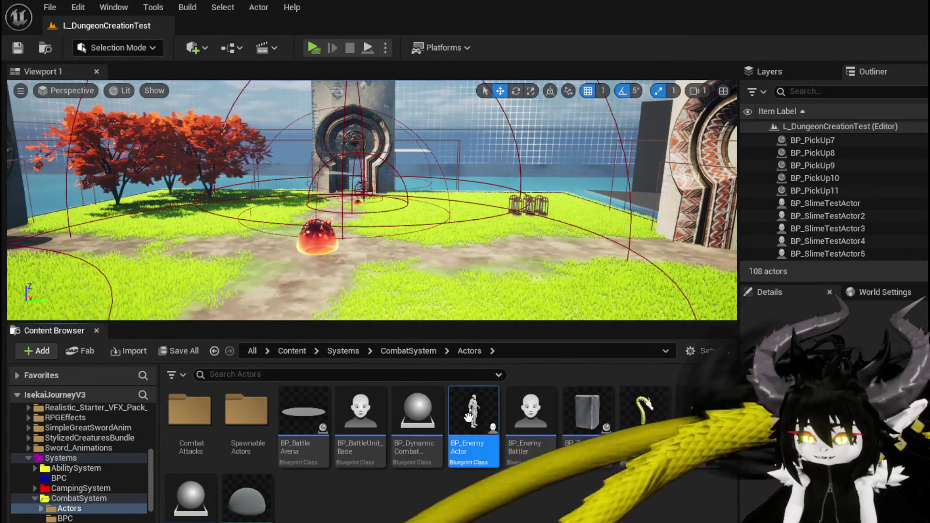
click(71, 128)
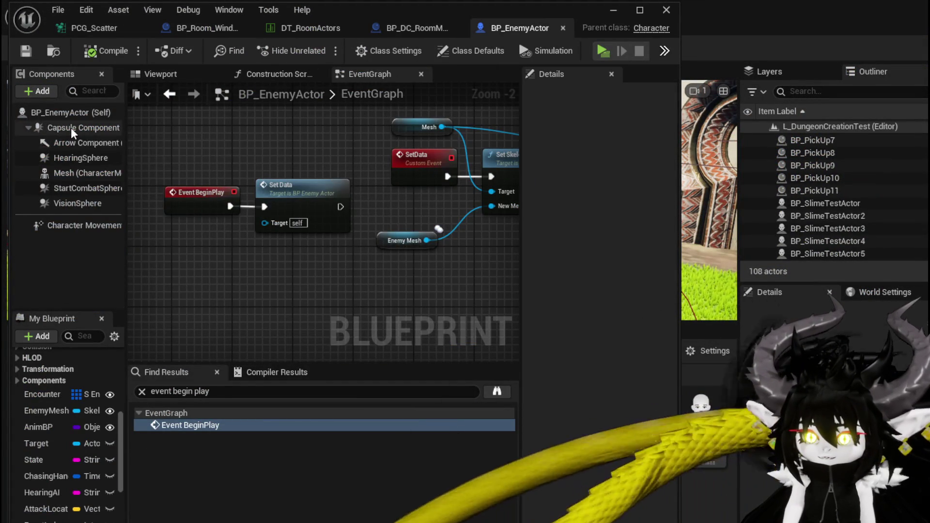
drag(522, 238, 425, 242)
scroll(553, 265, down, 5)
scroll(554, 262, down, 15)
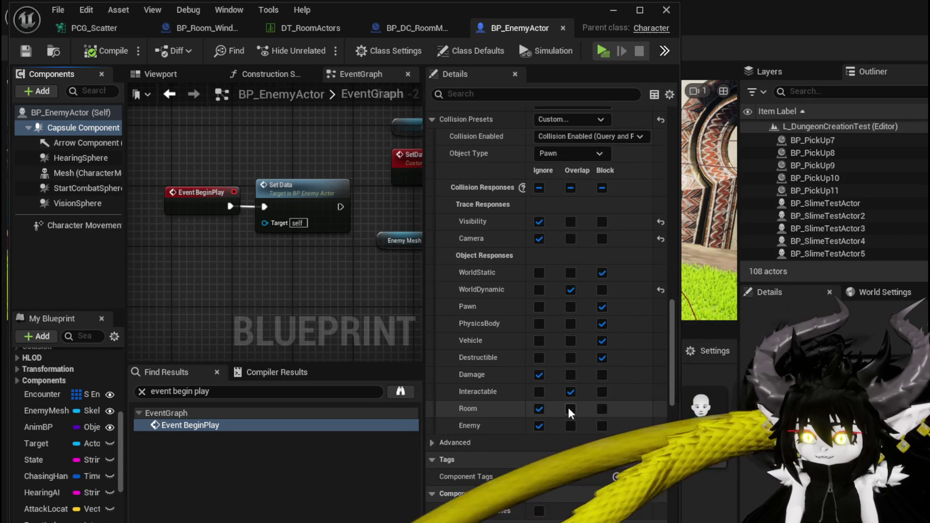
click(539, 409)
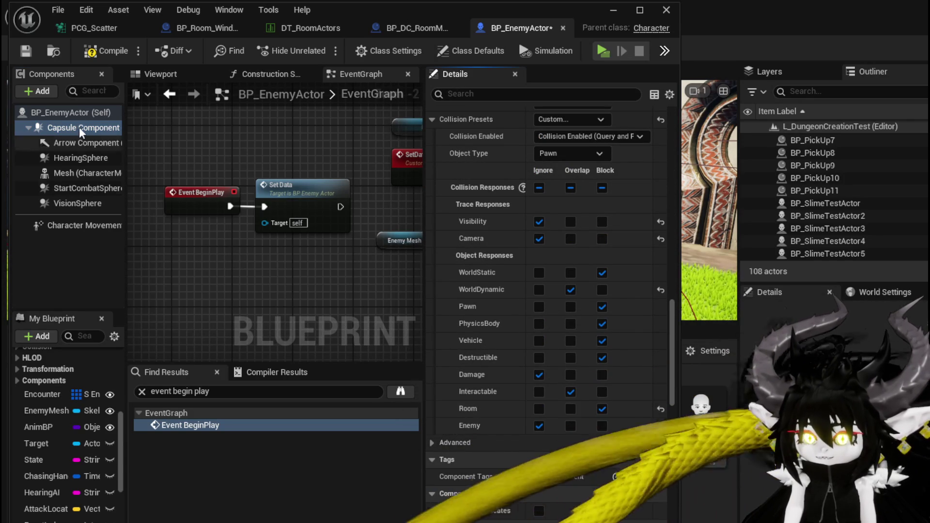
Step: Compile BP_EnemyActor and start a new play test of the level
click(100, 53)
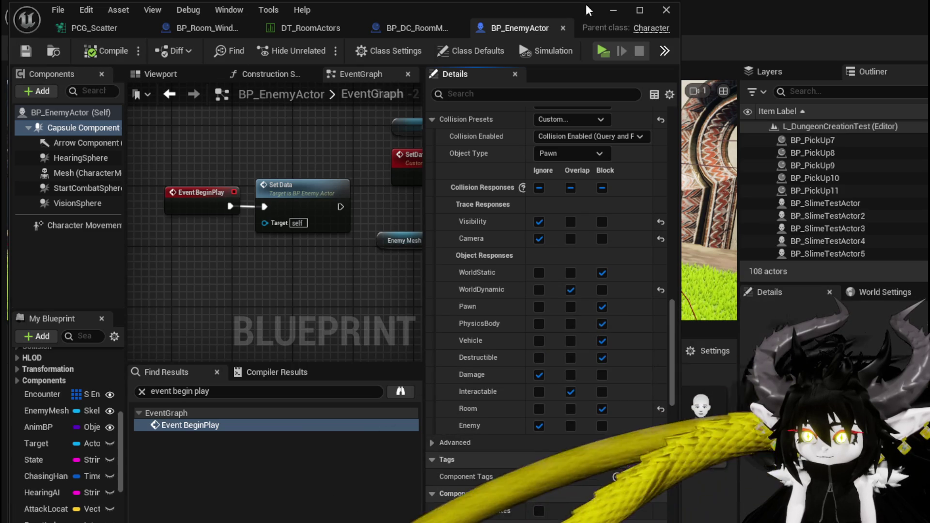
click(613, 9)
click(310, 43)
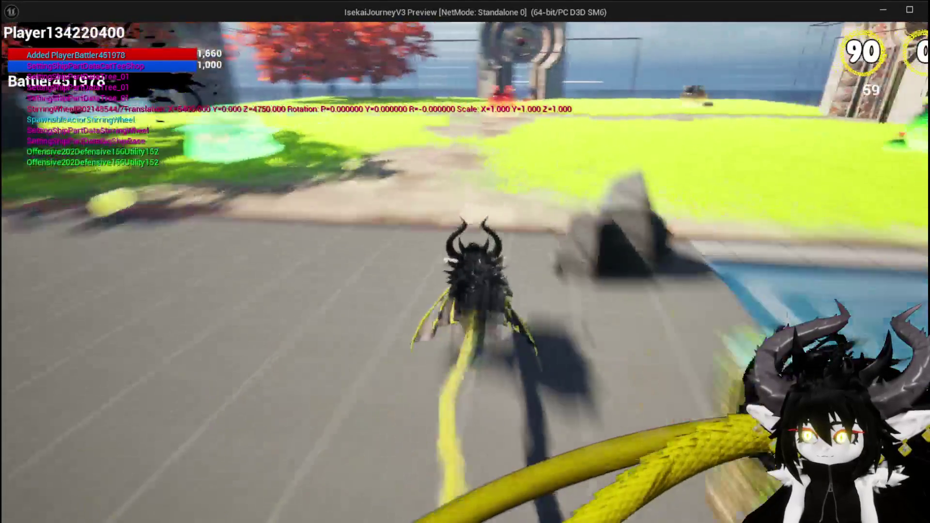
Step: Run through the gate to the spawned Nature slime to start combat, then stop and save the level
key(w)
key(space)
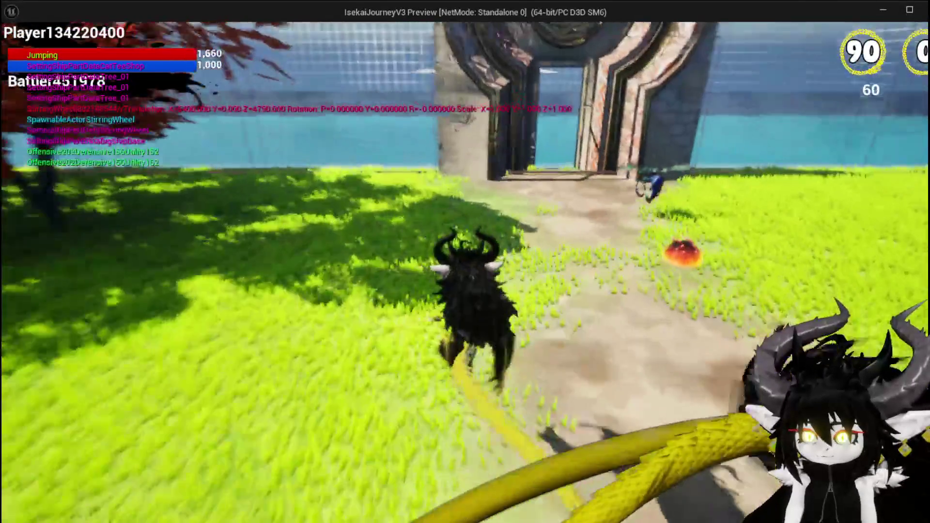
key(w)
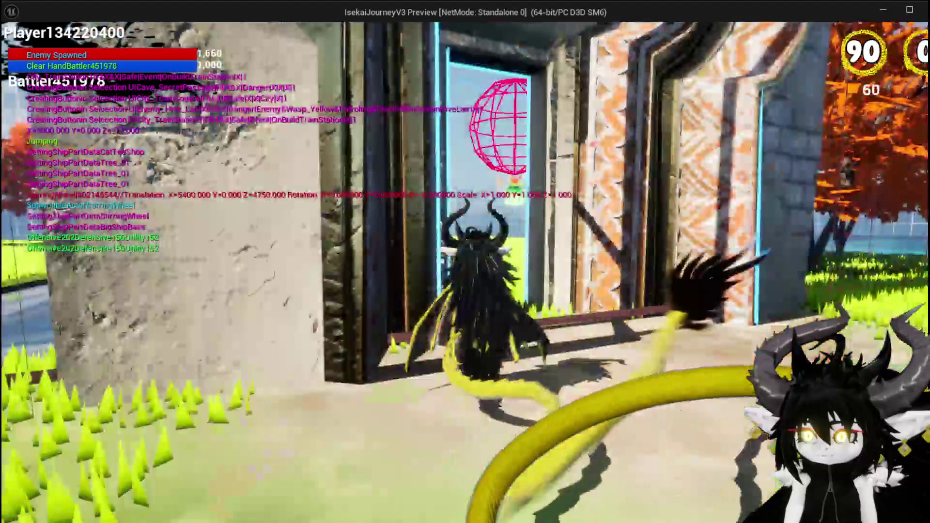
key(w)
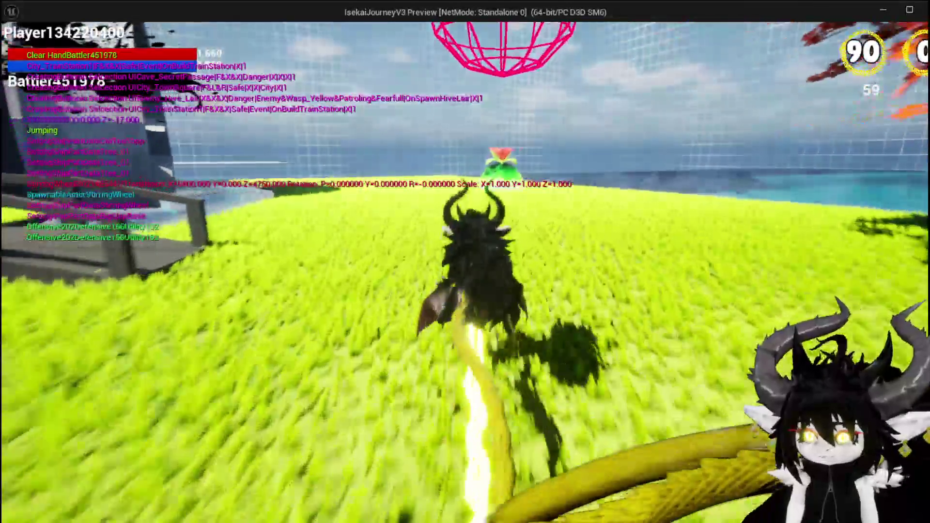
key(w)
key(w)
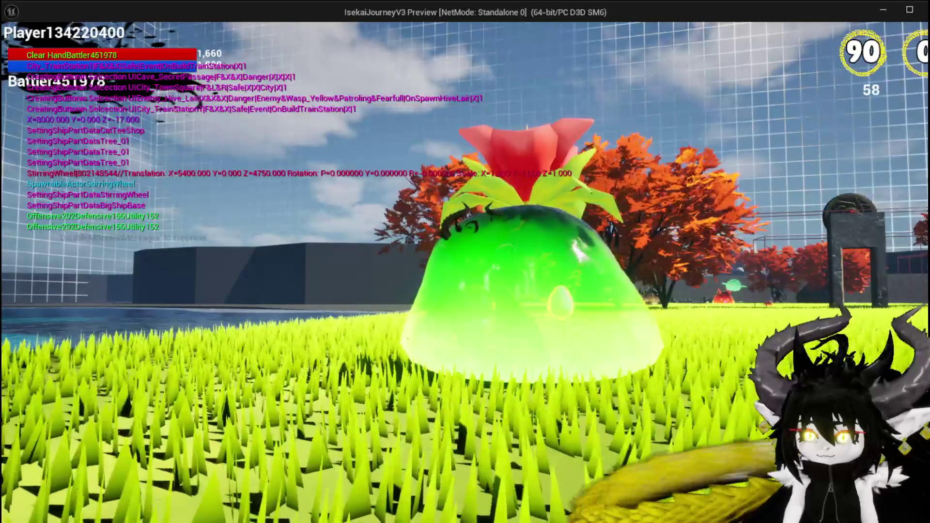
key(space)
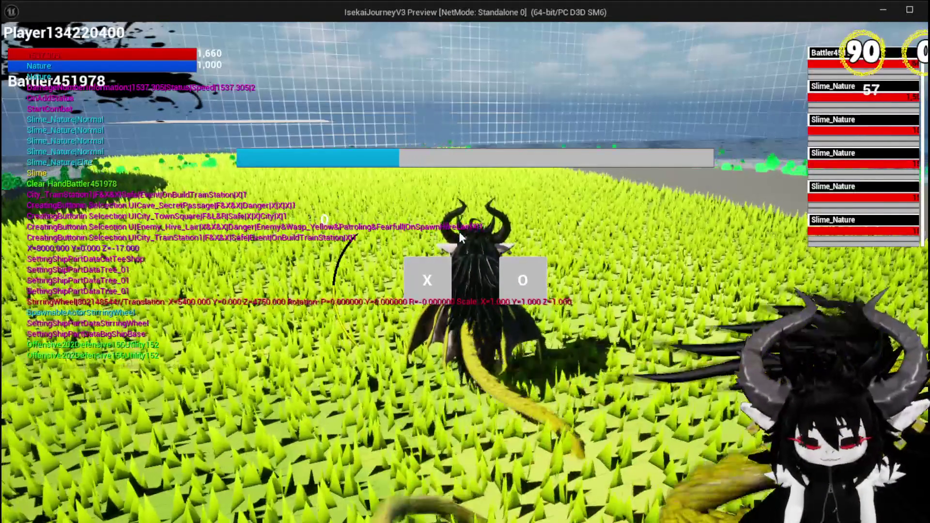
key(Escape)
click(23, 44)
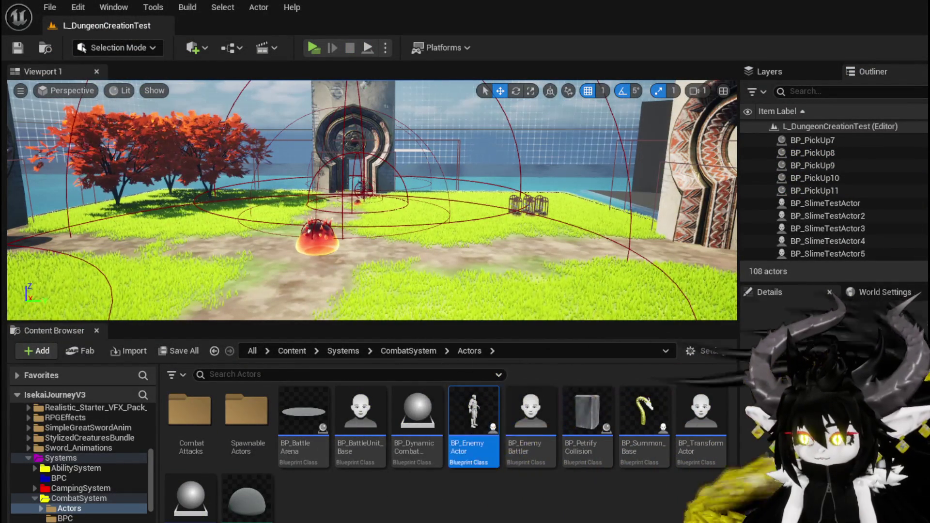
key(Return)
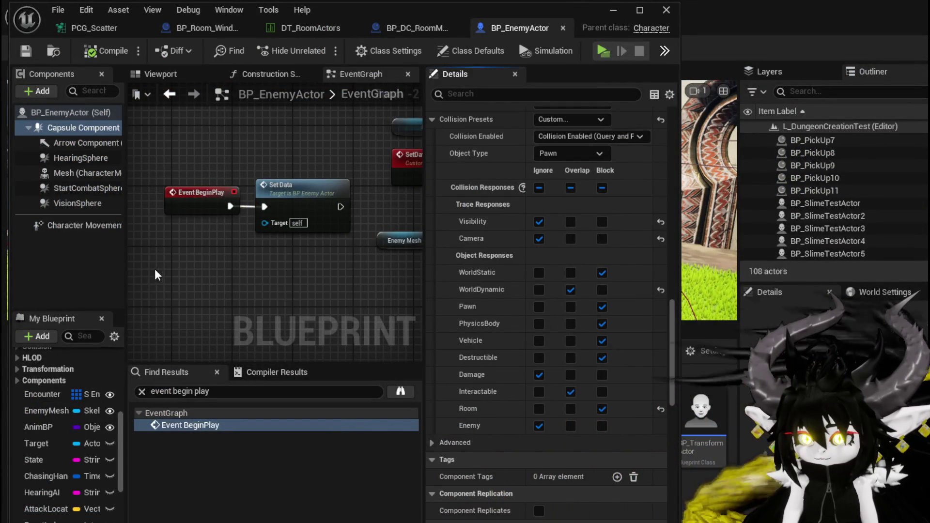
click(439, 27)
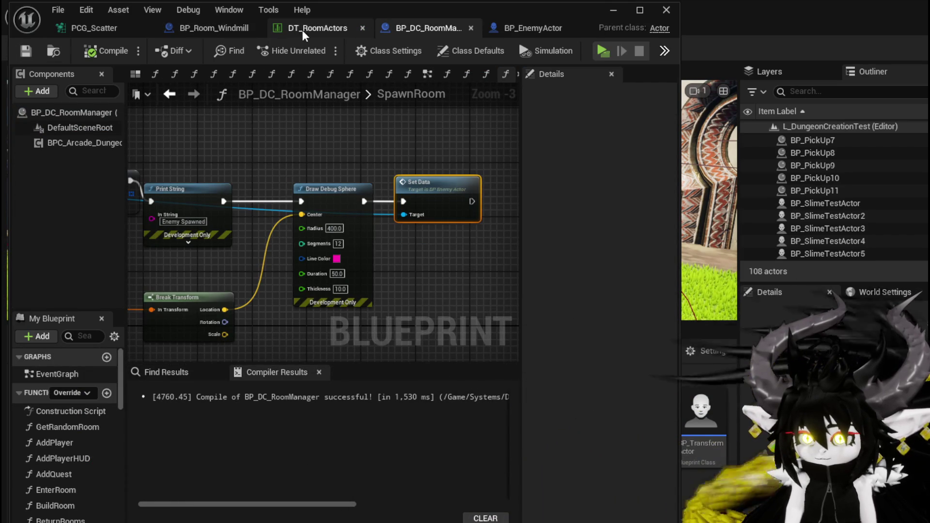
click(613, 11)
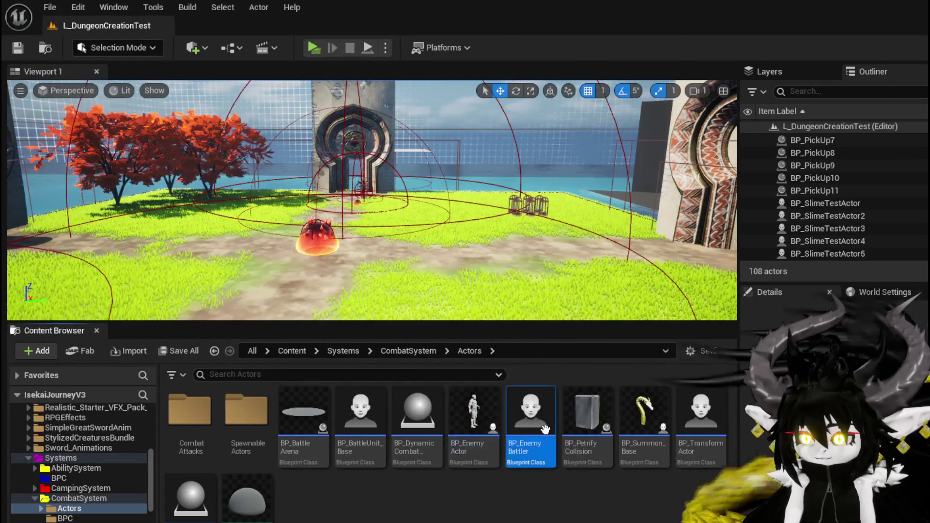
double_click(549, 434)
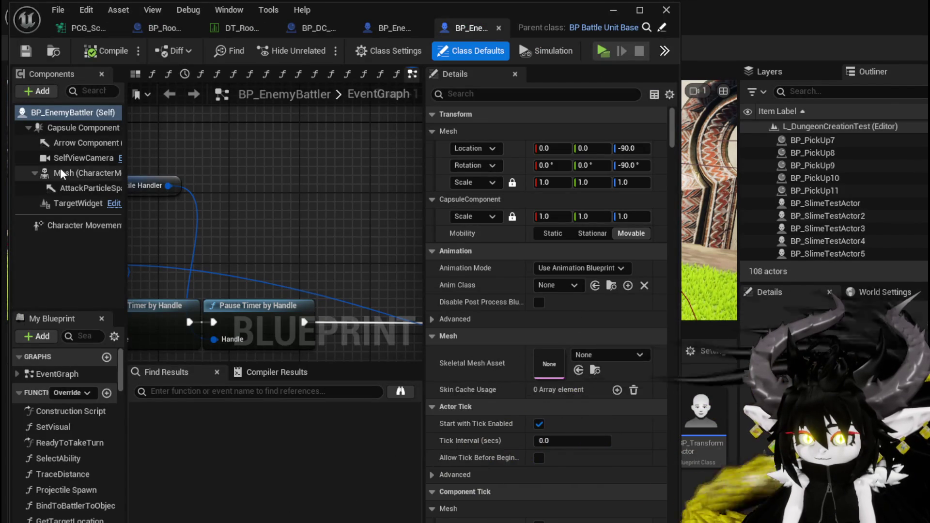
click(64, 129)
mouse_move(670, 167)
mouse_down()
mouse_move(674, 426)
mouse_move(677, 366)
mouse_up()
scroll(667, 369, up, 2)
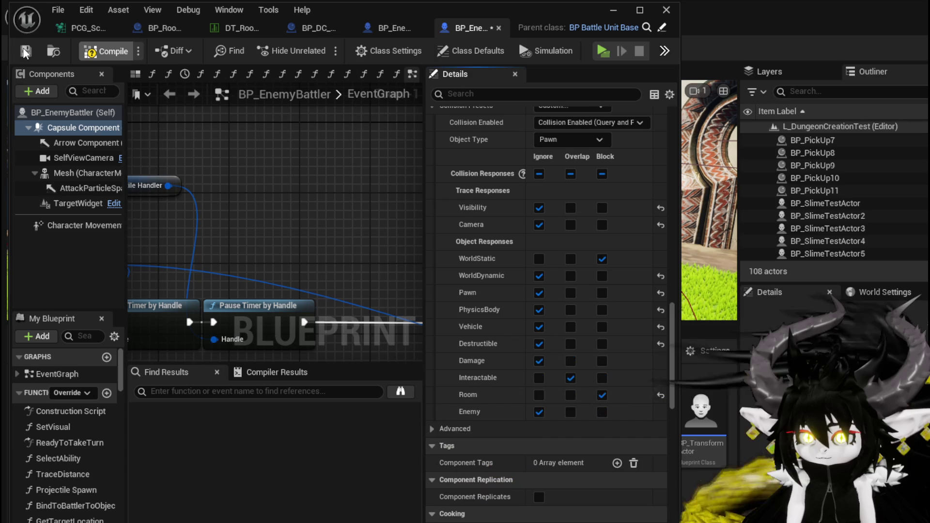
click(614, 11)
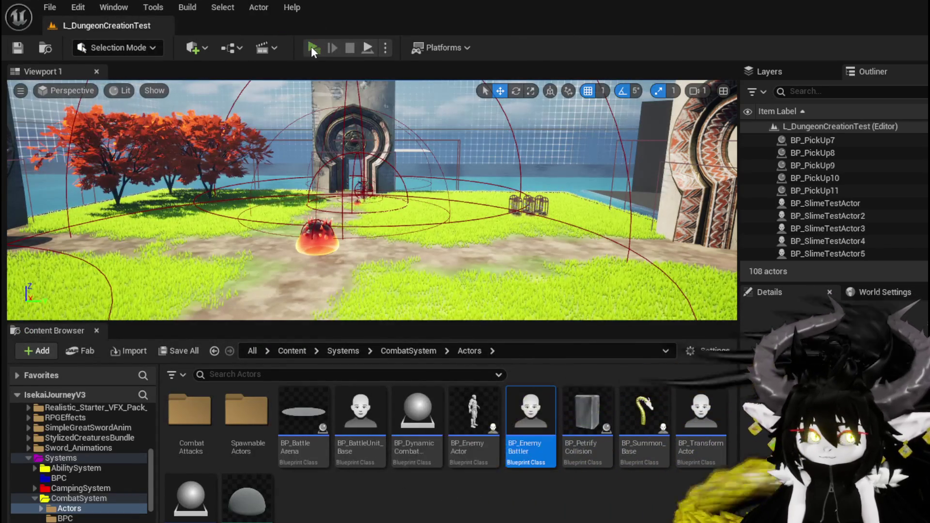
Step: Start a play test, run through the gate, and choose the Temple room door
click(312, 46)
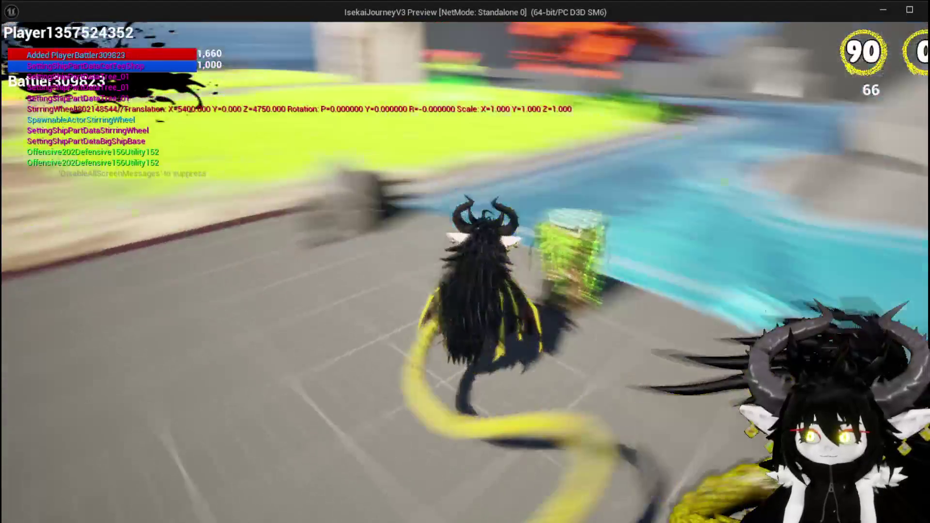
key(space)
key(w)
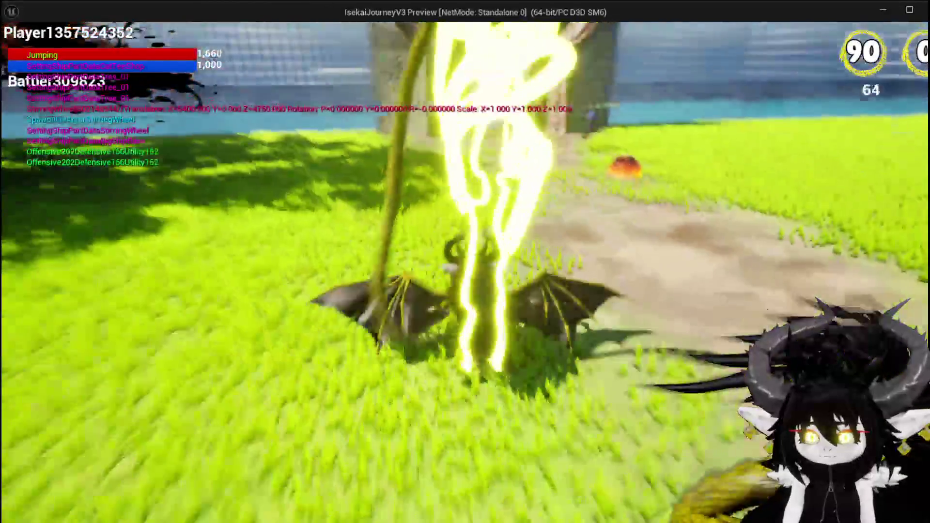
key(w)
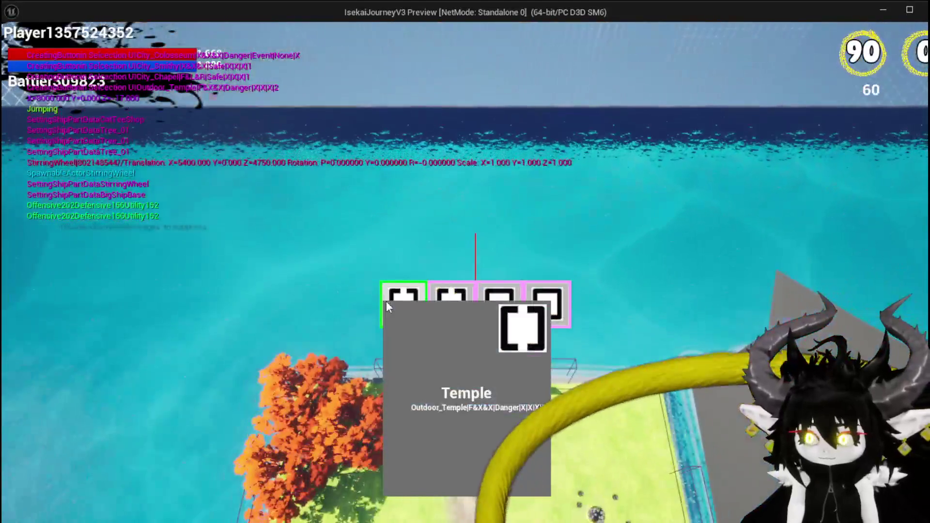
click(385, 302)
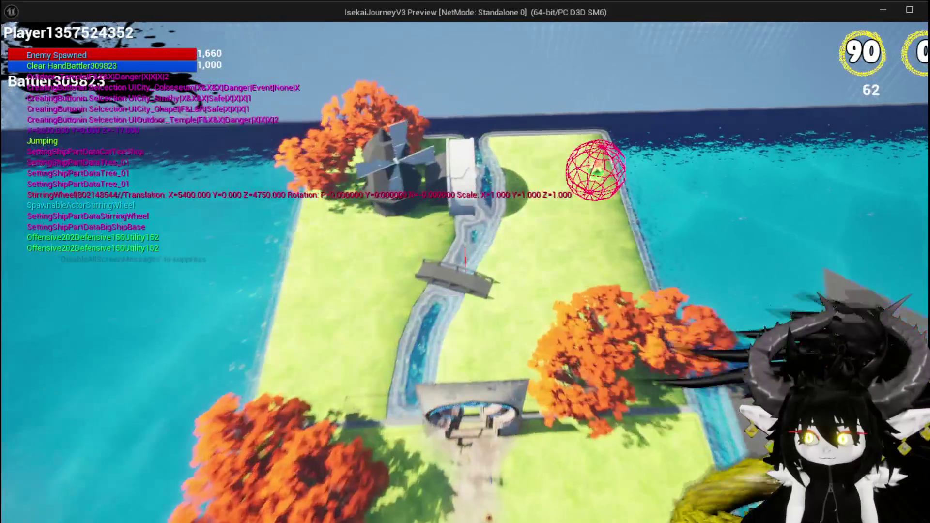
Step: Run into the green flower slime near the windmill and answer the combat start prompt
key(w)
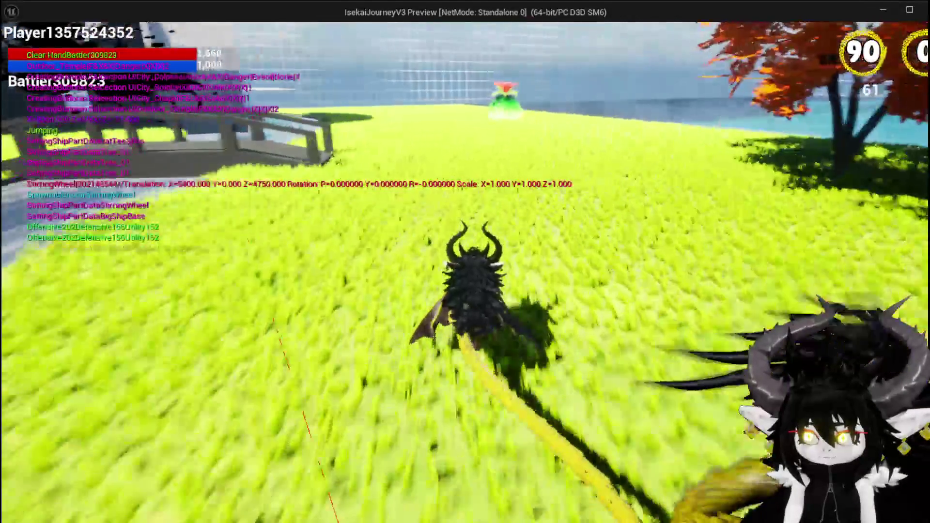
key(w)
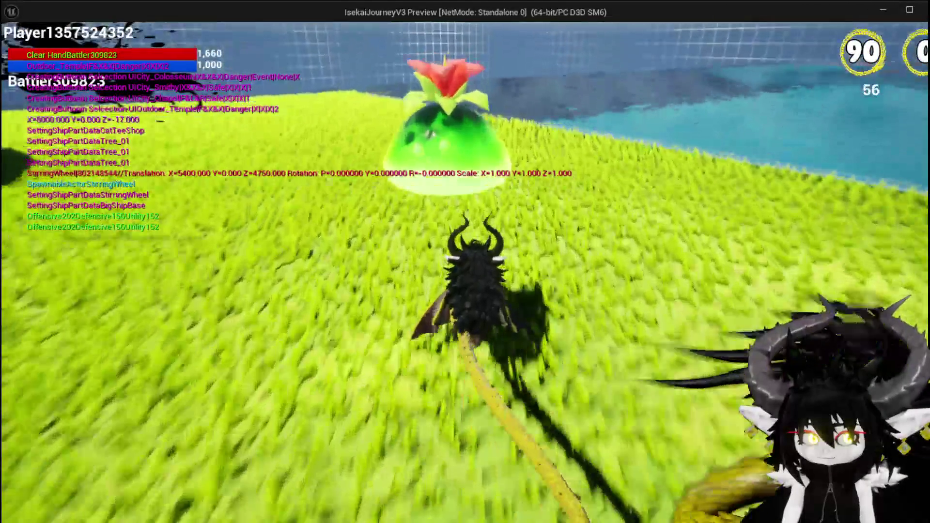
key(w)
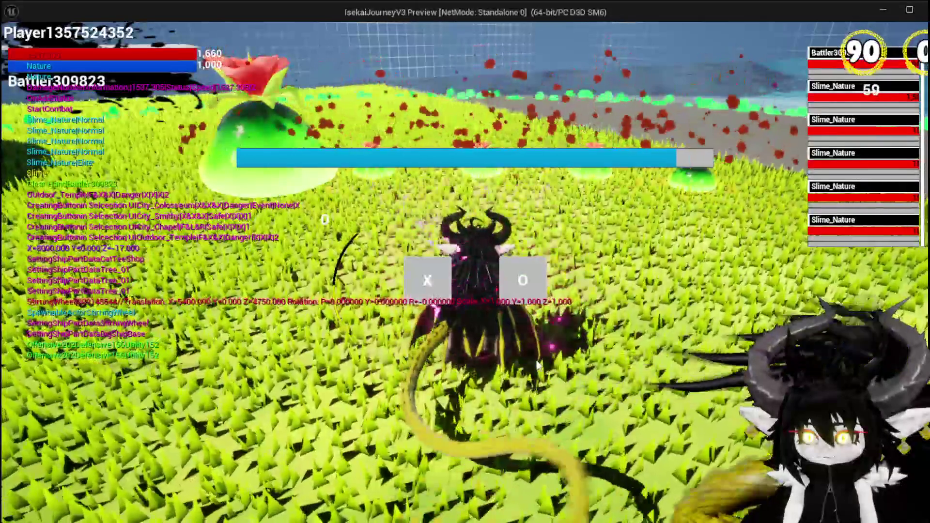
click(430, 272)
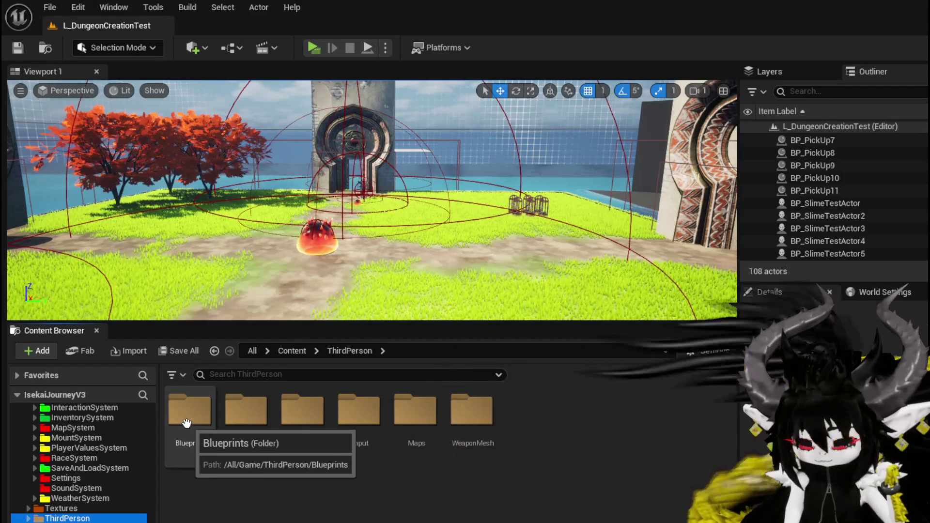
Step: Open BP_ThirdPersonCharacter from the Blueprints folder and select its Tail component
double_click(190, 411)
double_click(371, 416)
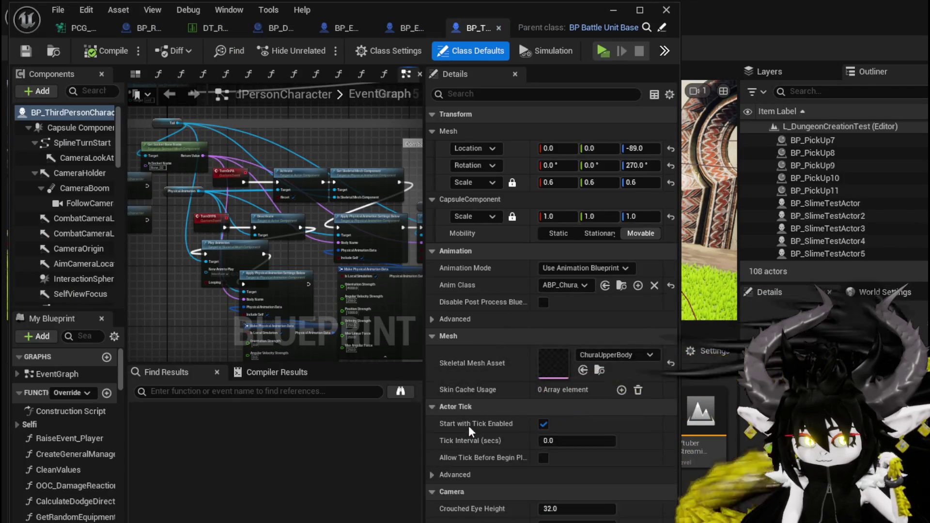
scroll(54, 230, down, 5)
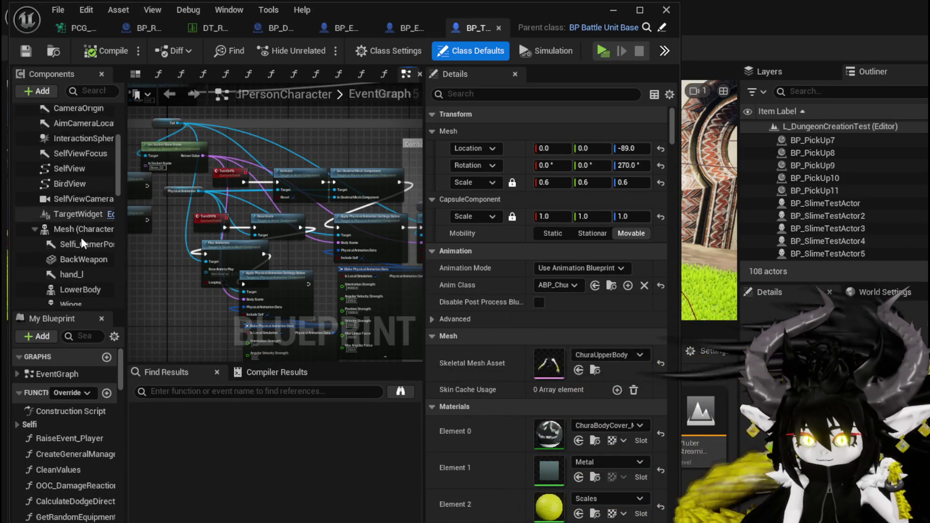
scroll(80, 240, down, 3)
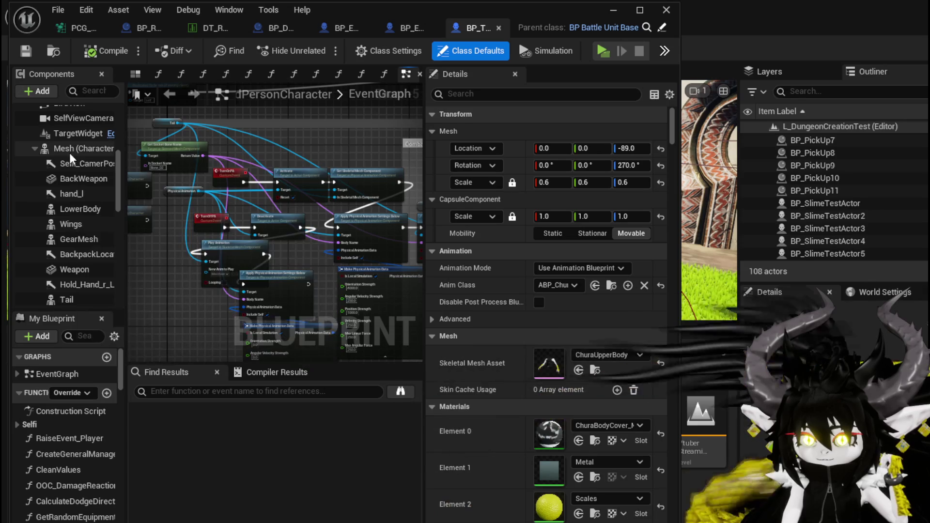
click(72, 299)
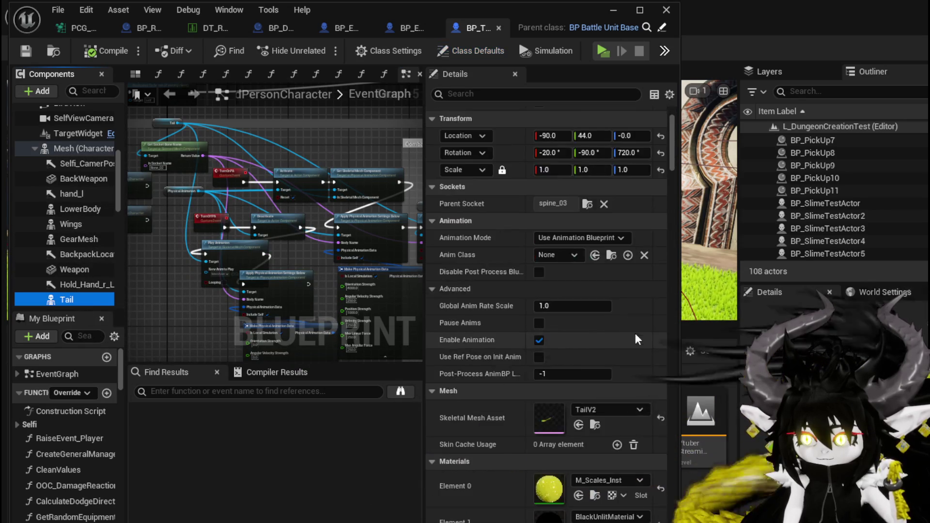
Step: Set the Tail's Room collision response to Block, then compile, save, and close the blueprint
scroll(616, 315, down, 5)
scroll(616, 312, down, 15)
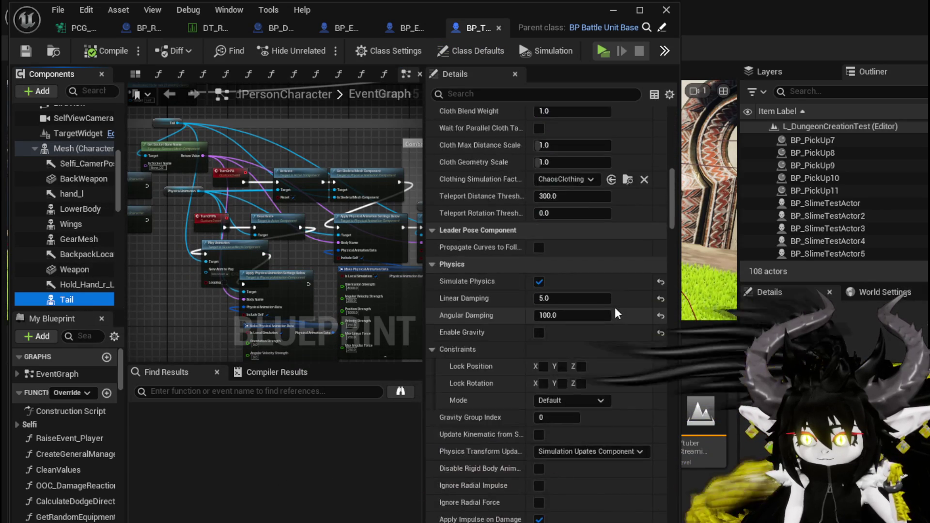
scroll(606, 298, down, 15)
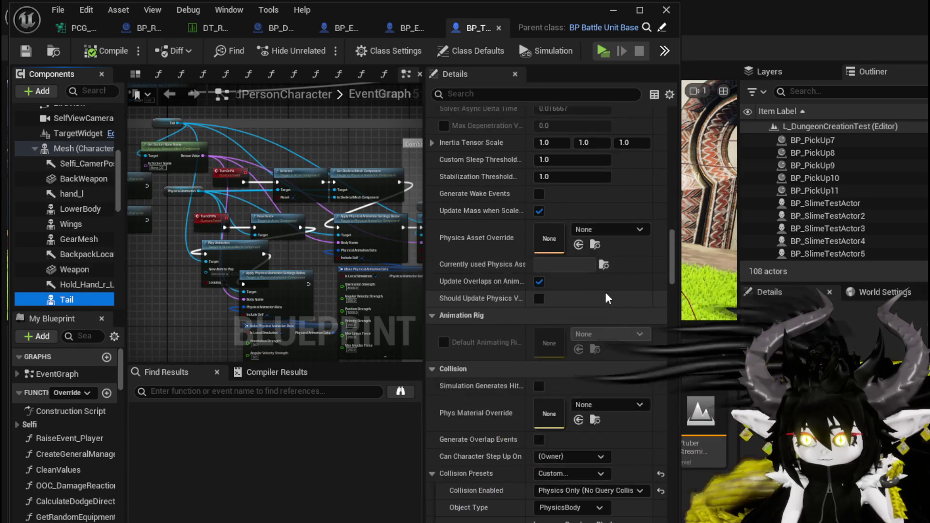
click(570, 383)
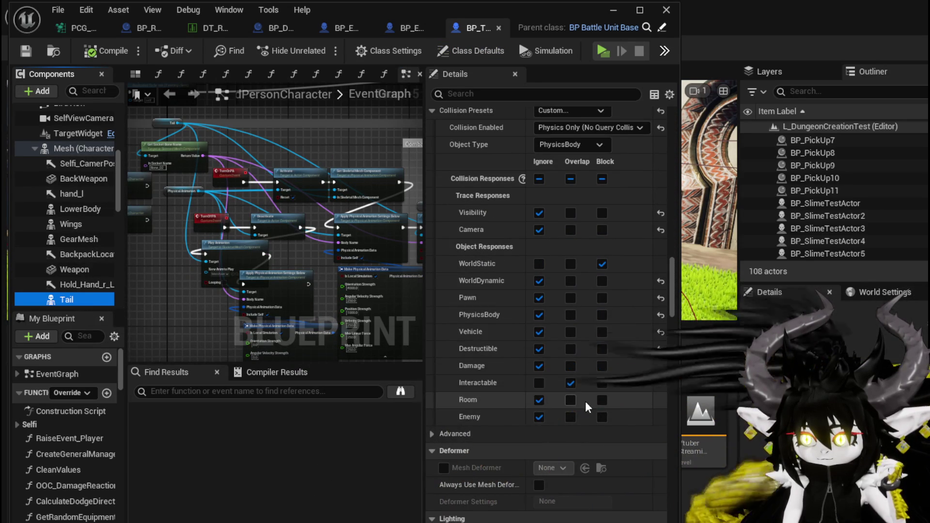
click(601, 399)
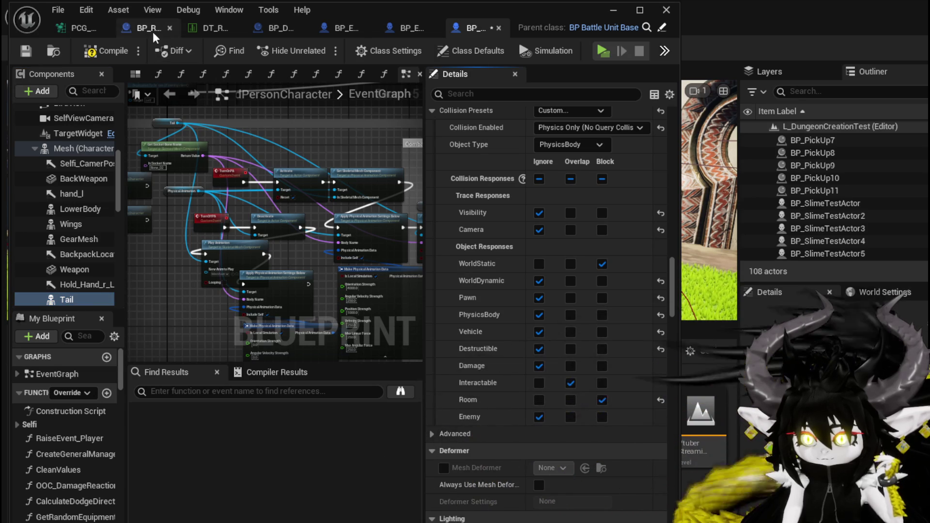
click(97, 53)
click(25, 52)
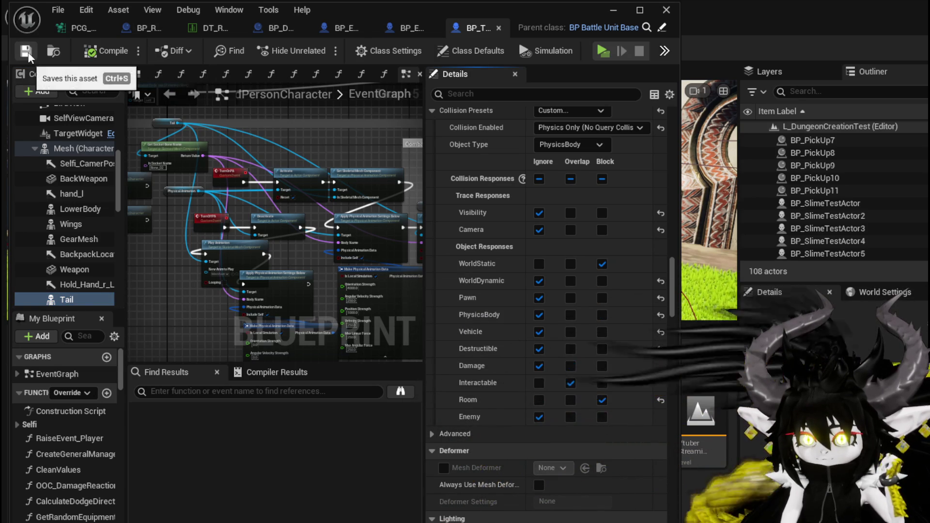
click(666, 10)
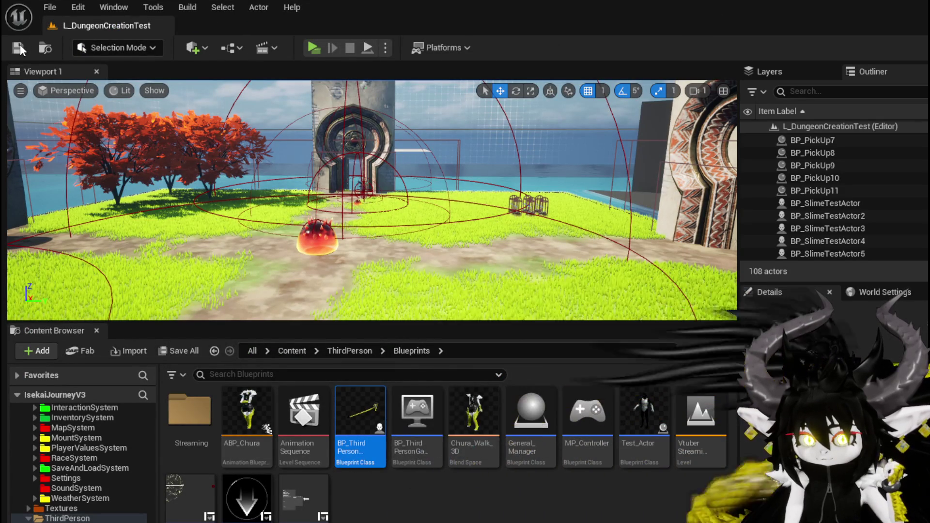
click(313, 48)
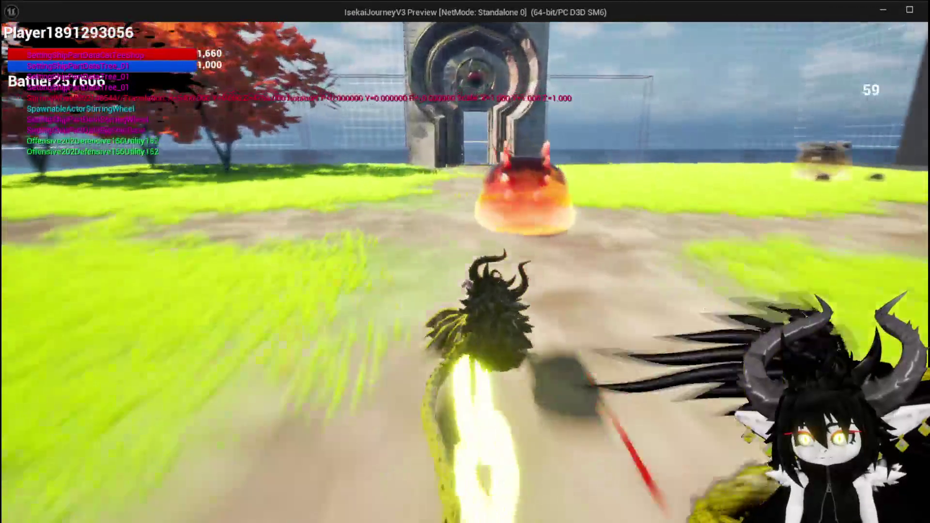
key(space)
key(w)
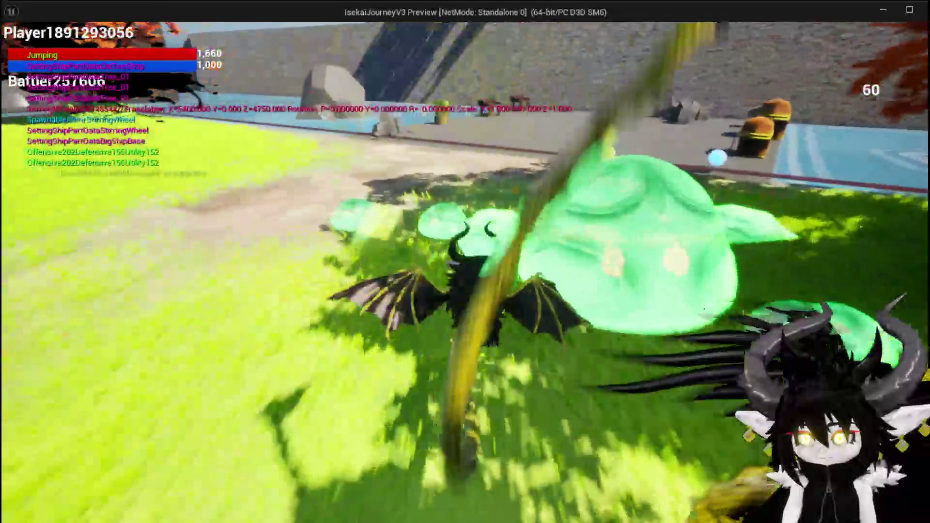
key(w)
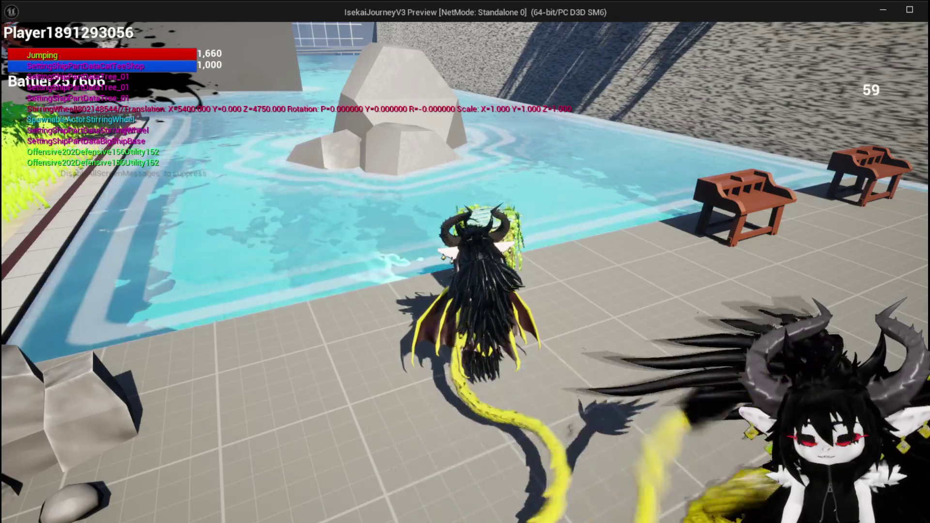
key(w)
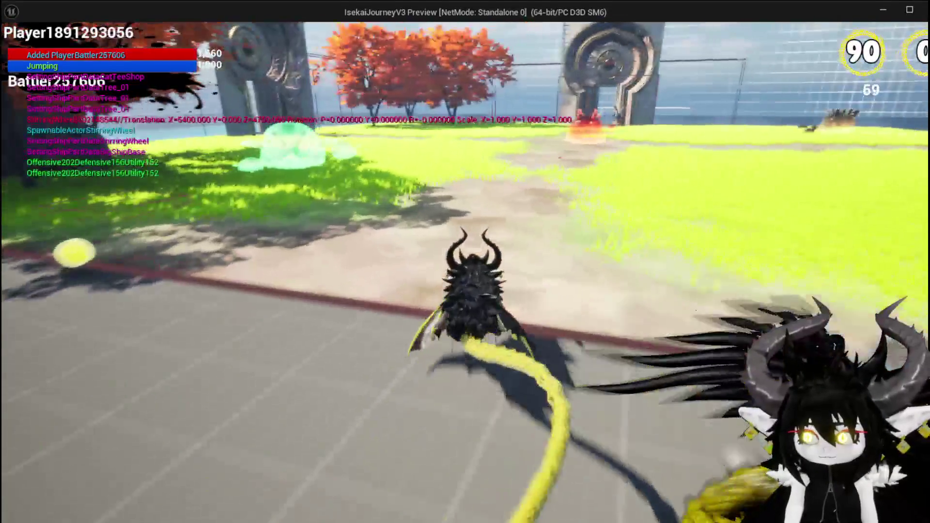
key(w)
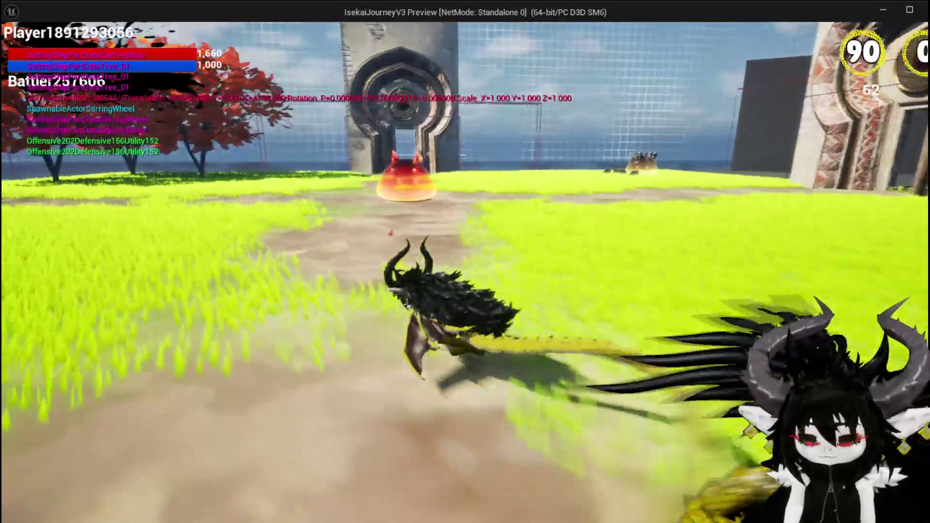
key(w)
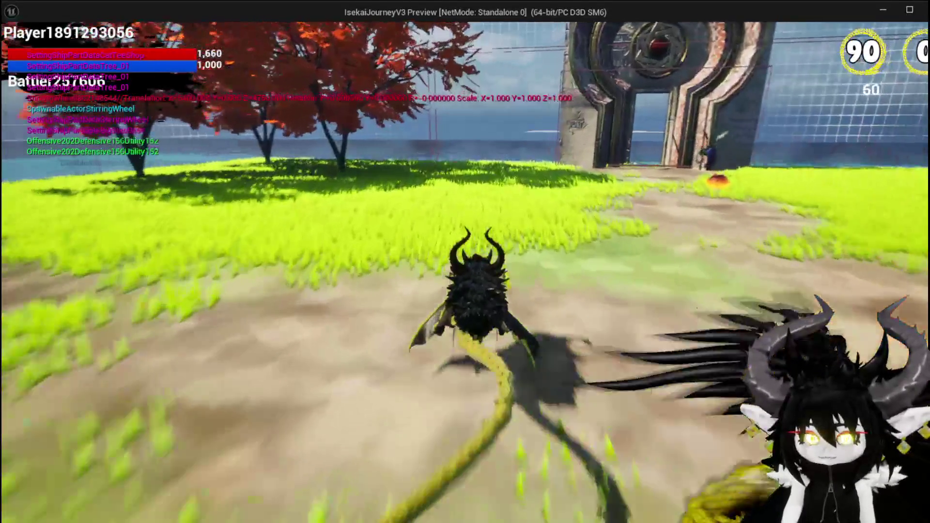
key(w)
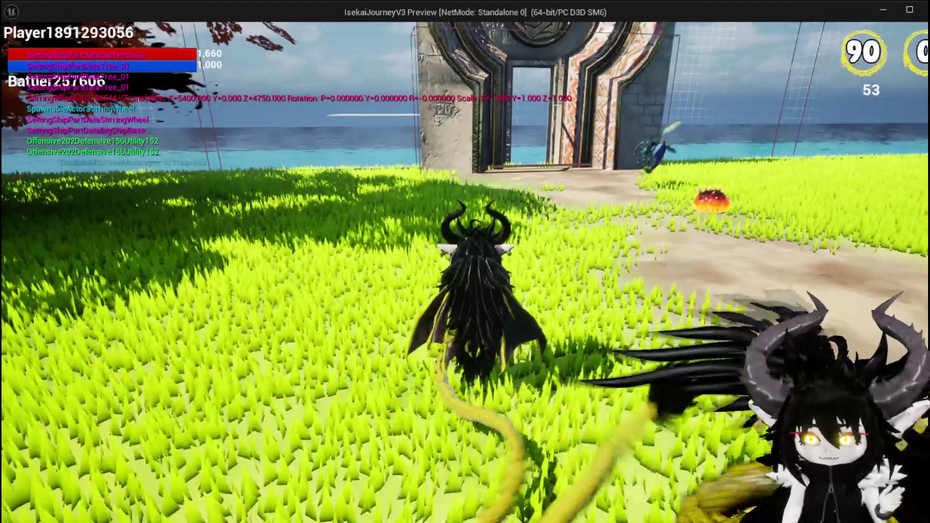
key(w)
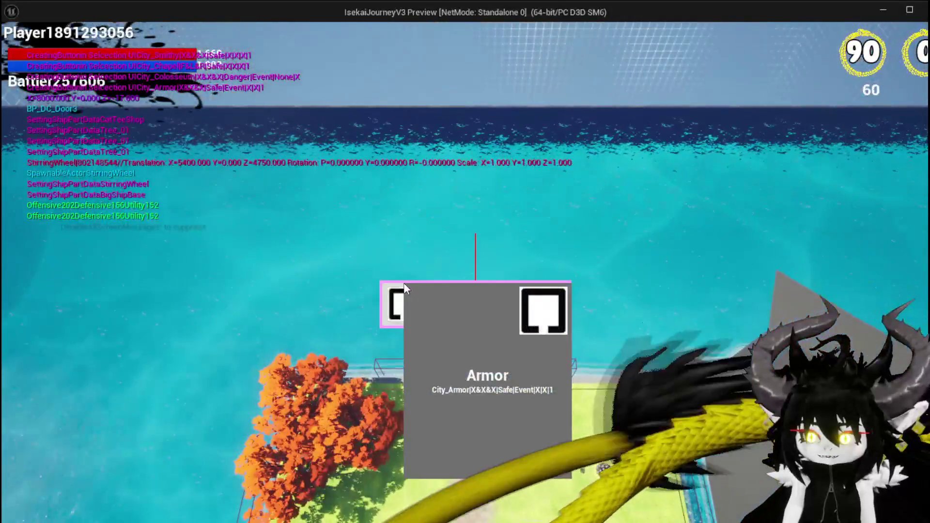
click(404, 287)
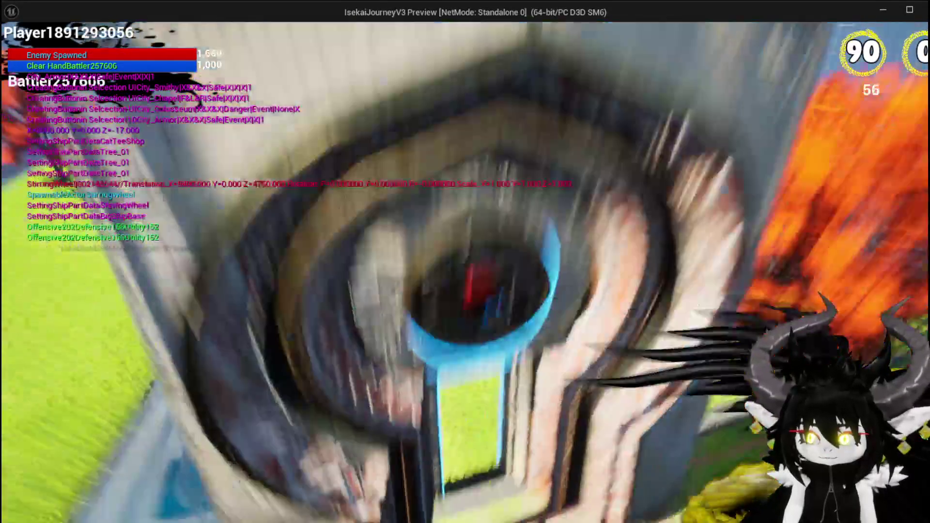
key(w)
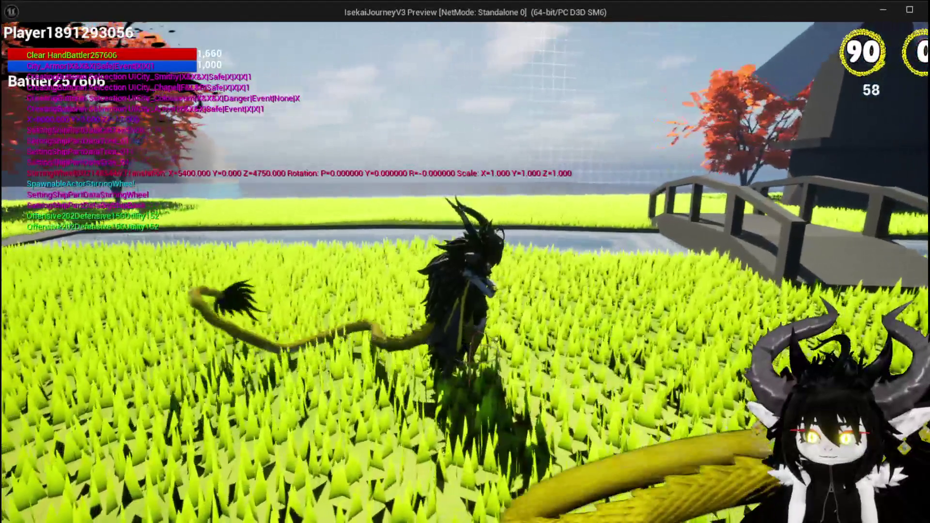
click(465, 262)
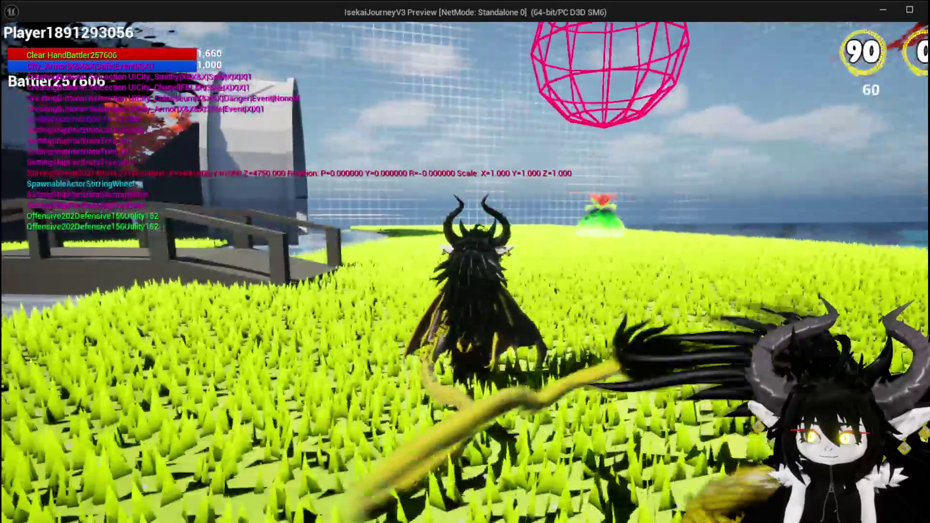
key(w)
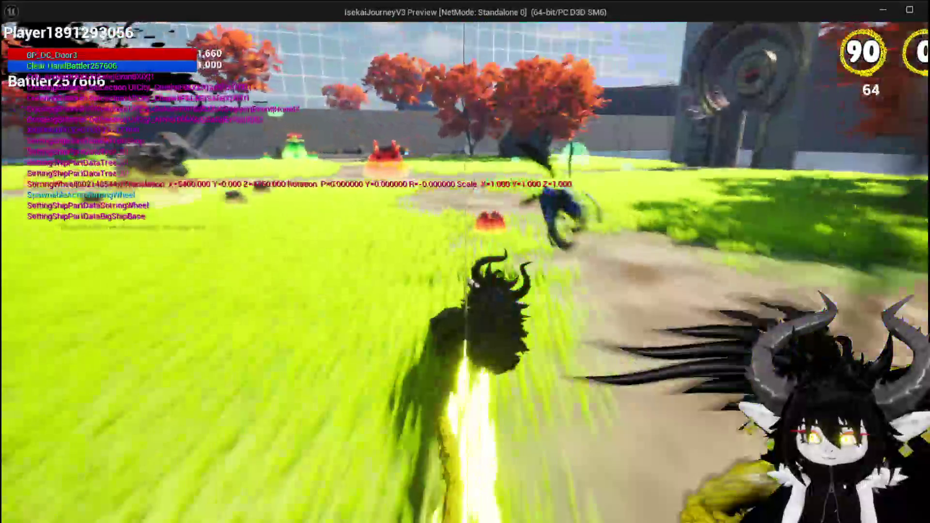
key(Escape)
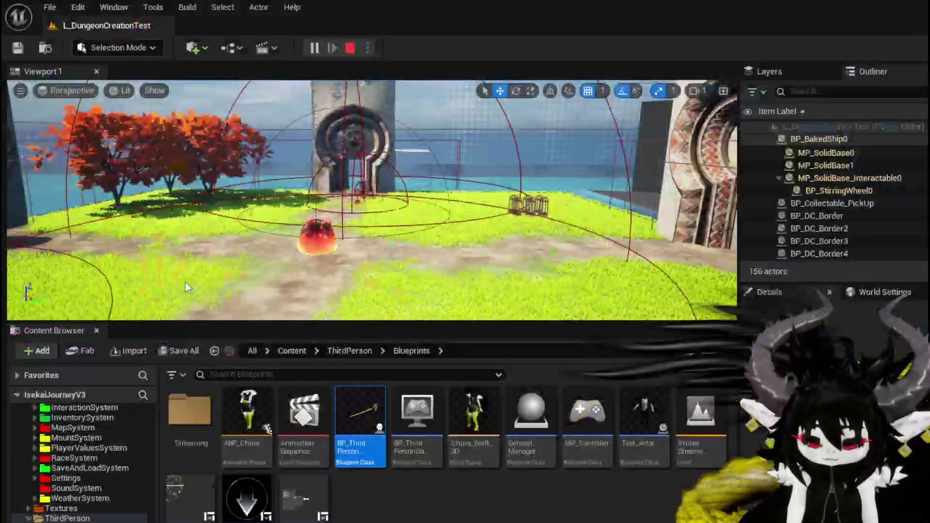
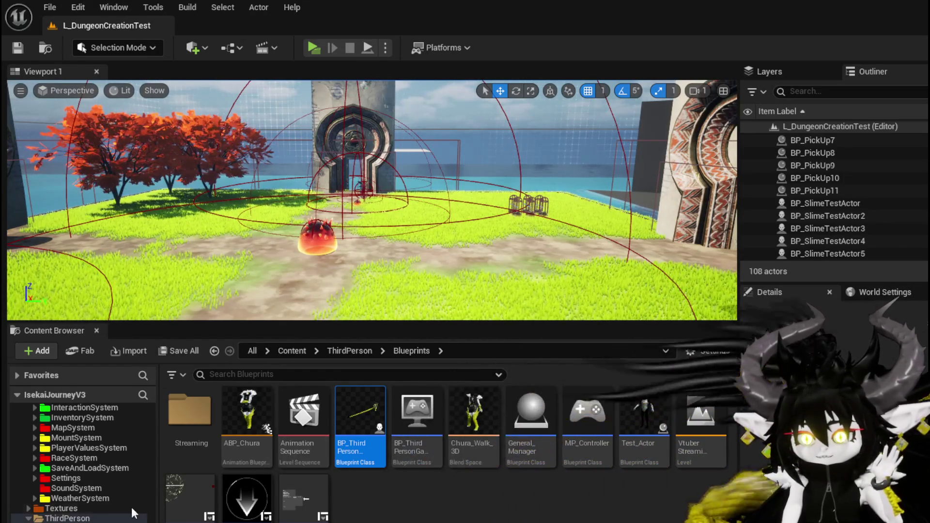
Step: Open the BP_DC_RoomManager blueprint from the DungeonCreationSystem > Manager folder
scroll(90, 511, up, 3)
scroll(90, 508, down, 5)
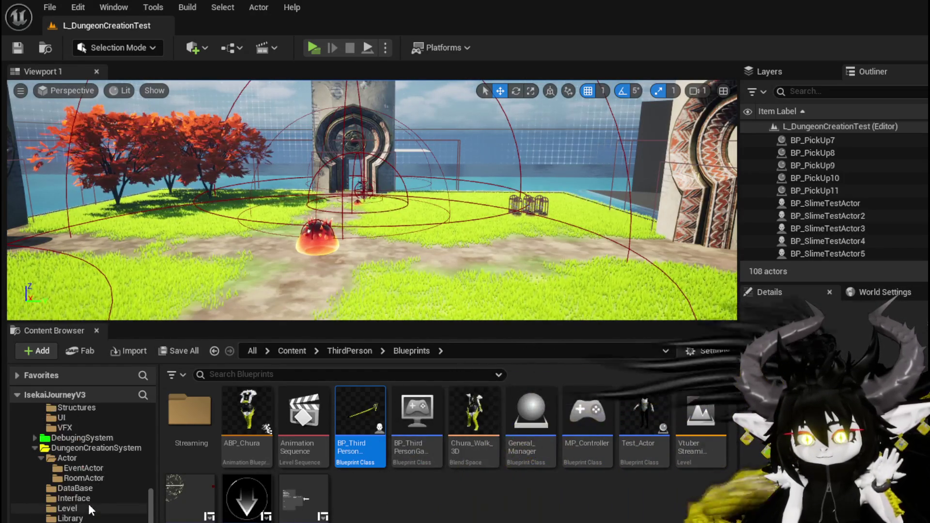
click(84, 478)
click(305, 504)
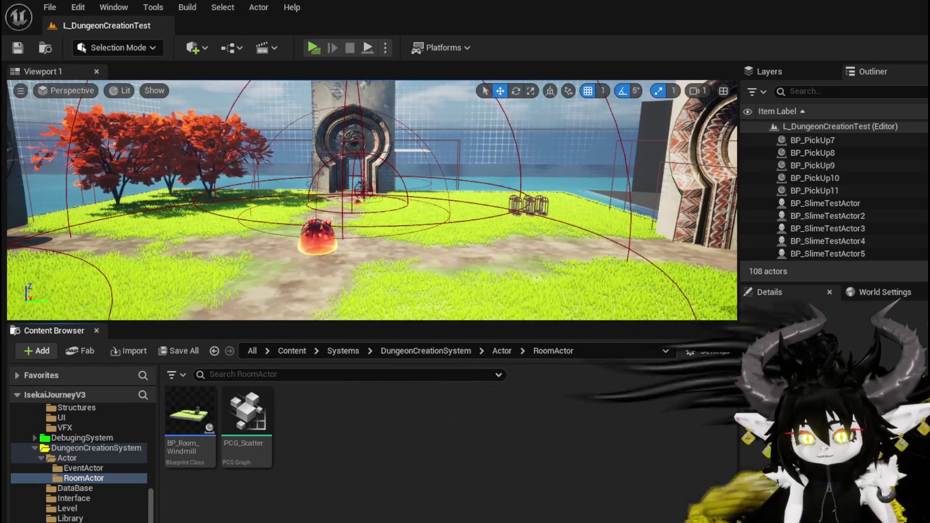
click(214, 350)
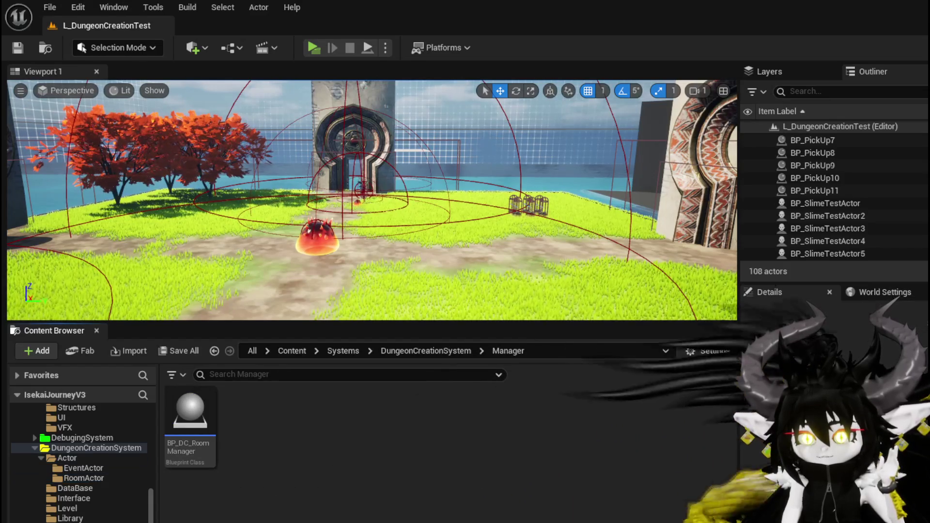
double_click(214, 436)
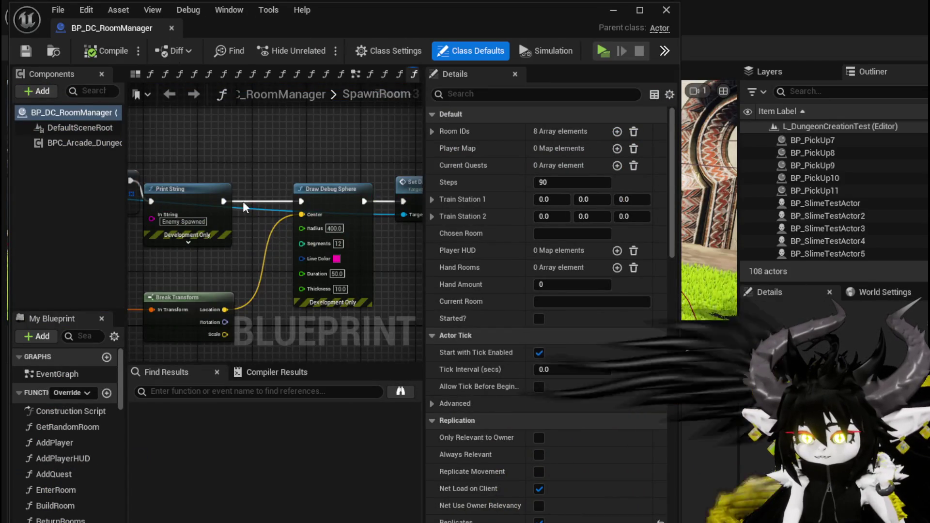
Step: Inspect the SpawnRoom graph, then minimize the editor and show the RoomActor folder
scroll(193, 194, down, 4)
mouse_move(167, 183)
mouse_down()
mouse_move(335, 243)
mouse_move(405, 284)
mouse_move(394, 292)
mouse_move(404, 298)
mouse_up()
scroll(291, 247, up, 5)
scroll(274, 266, down, 2)
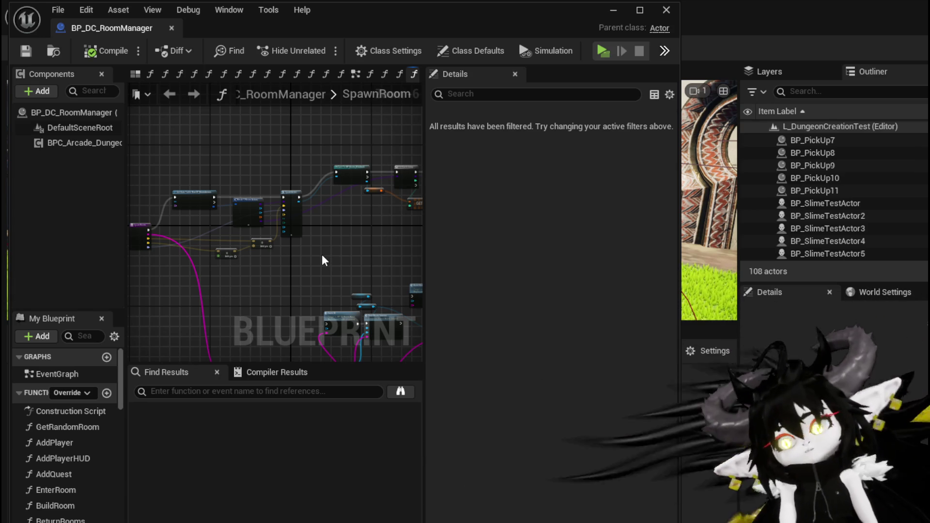
drag(326, 239, 184, 215)
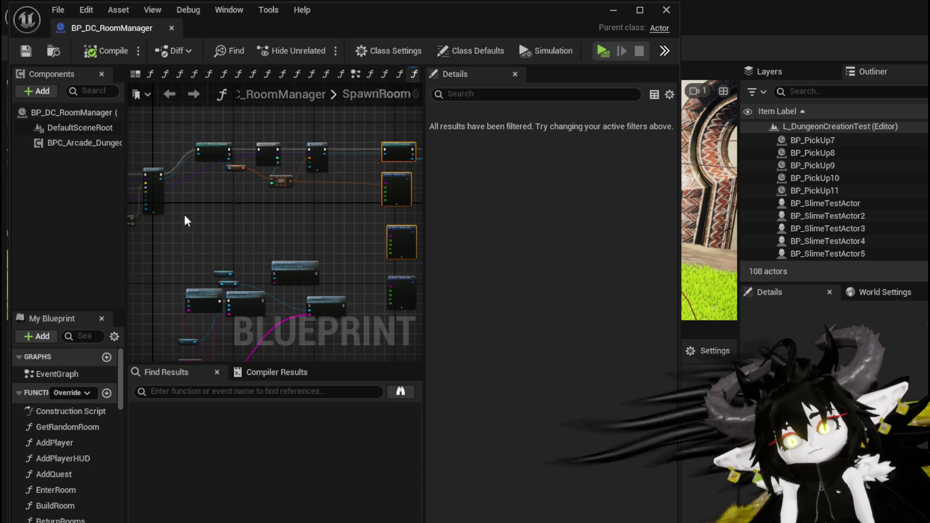
scroll(187, 220, up, 3)
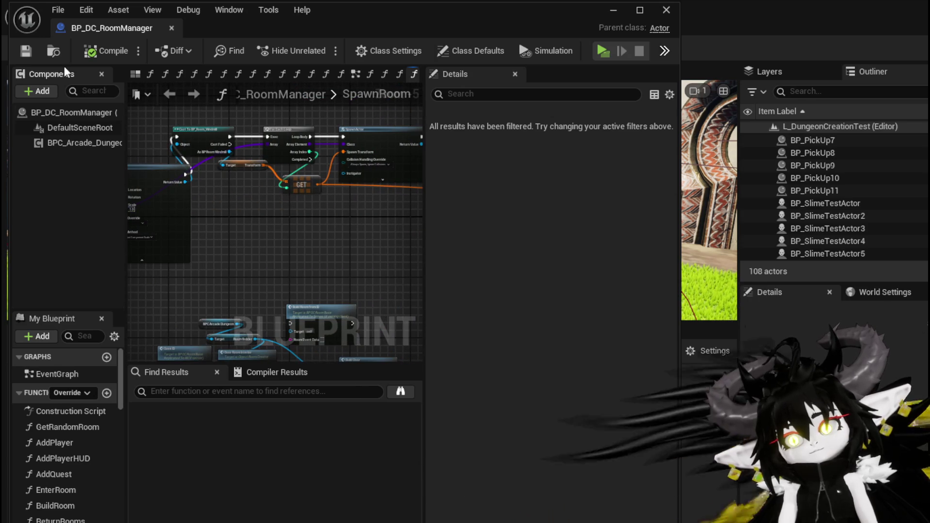
click(613, 10)
click(83, 477)
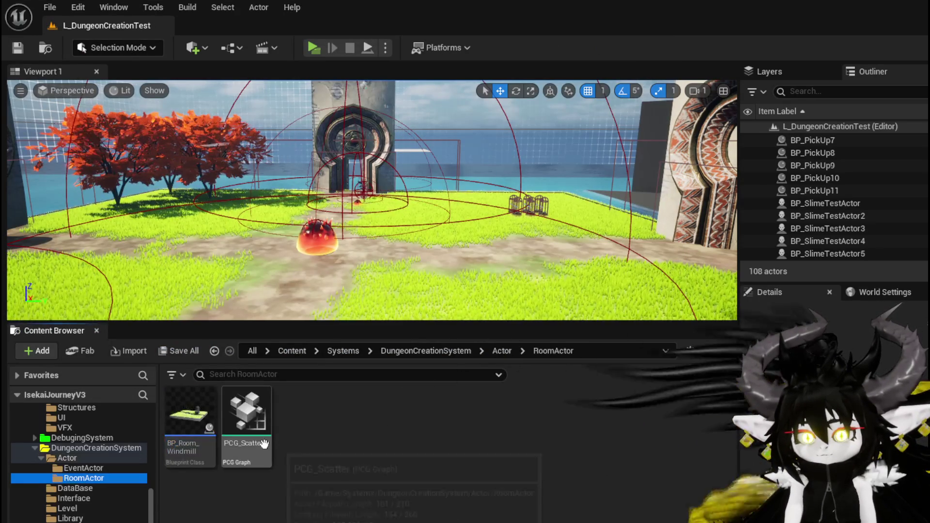
Step: In BP_Room_Windmill, set Arrow8's Z location to 90 and save the blueprint
double_click(190, 421)
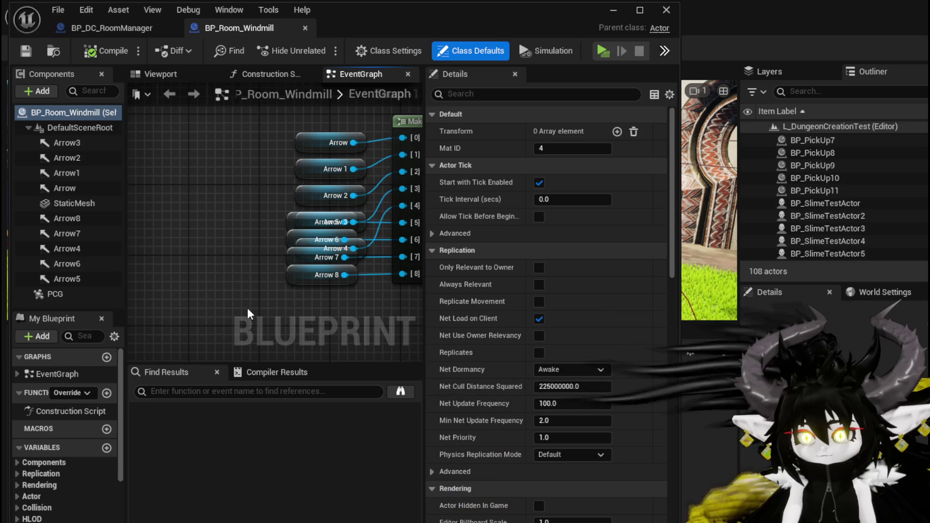
click(155, 74)
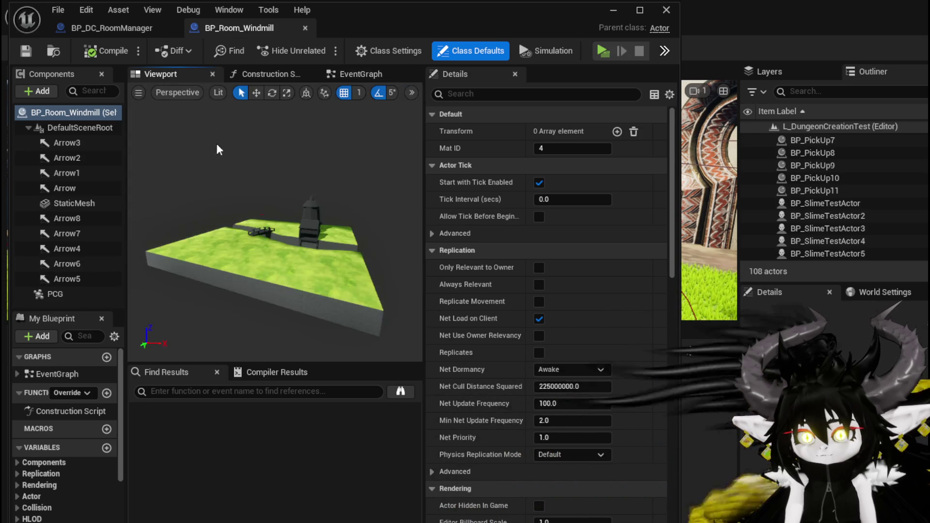
click(67, 218)
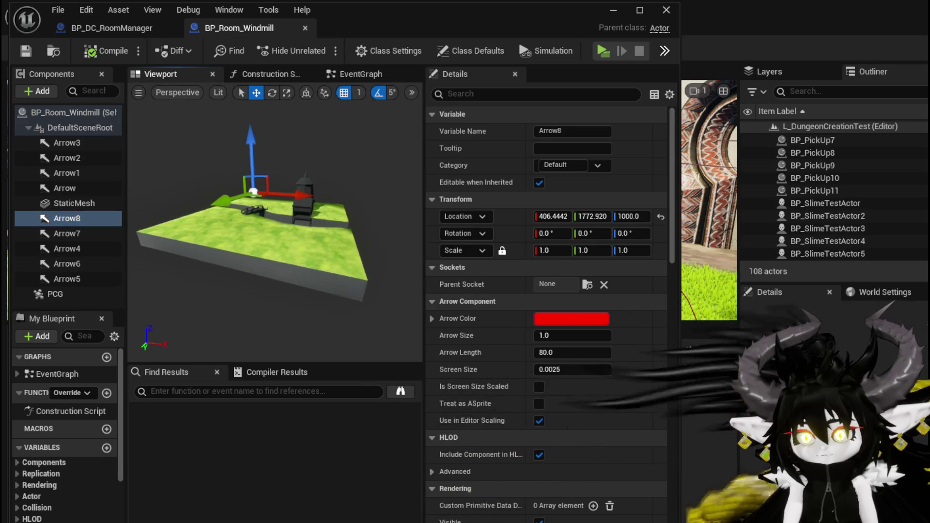
click(632, 217)
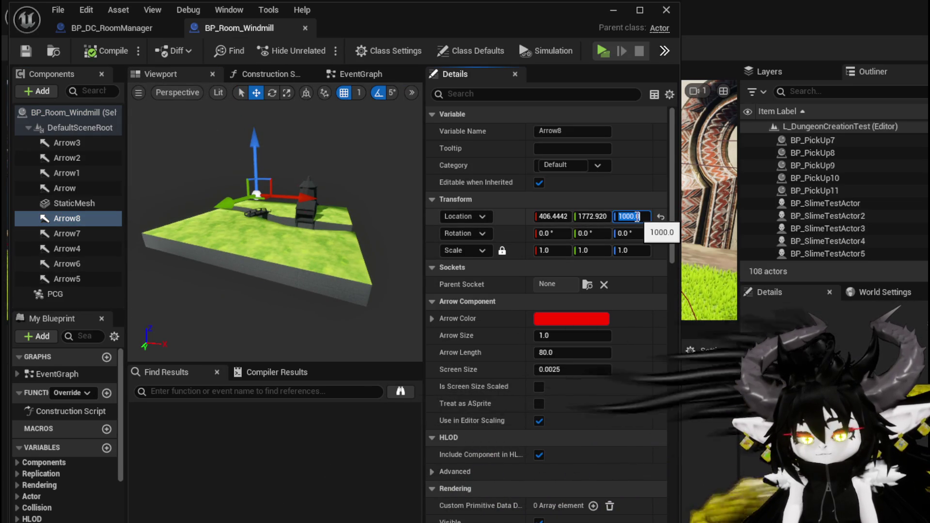
text(90)
key(Return)
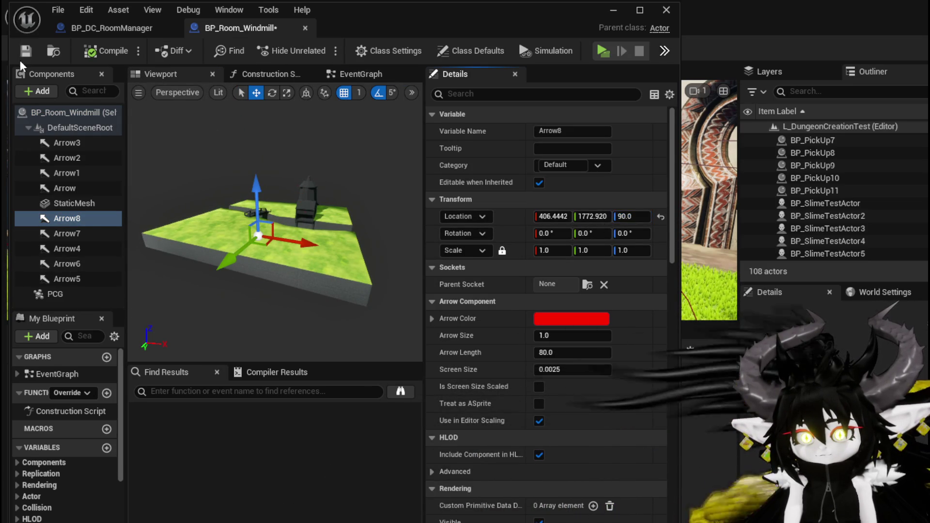
key(ctrl+s)
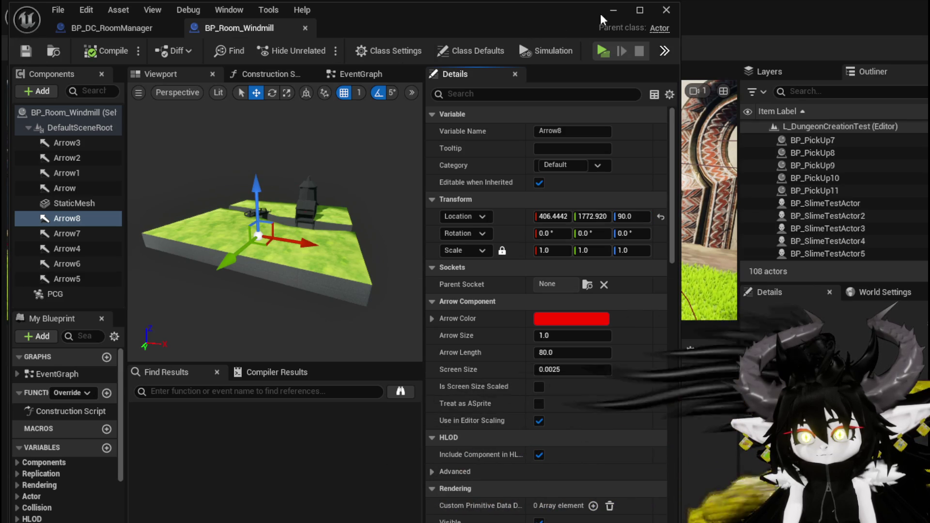
click(116, 27)
scroll(310, 184, down, 3)
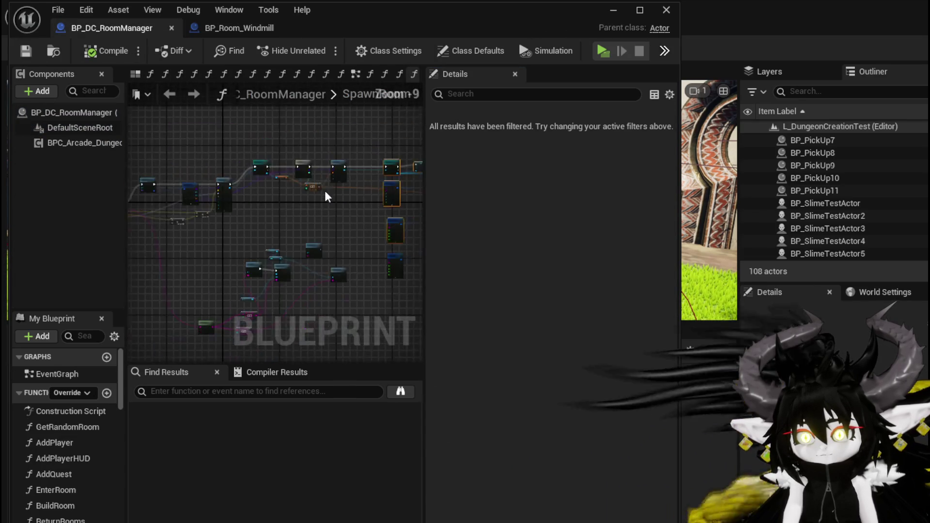
Step: Connect SET to Set Data, delete the debug nodes, and place Set Data beside SET
scroll(267, 161, up, 3)
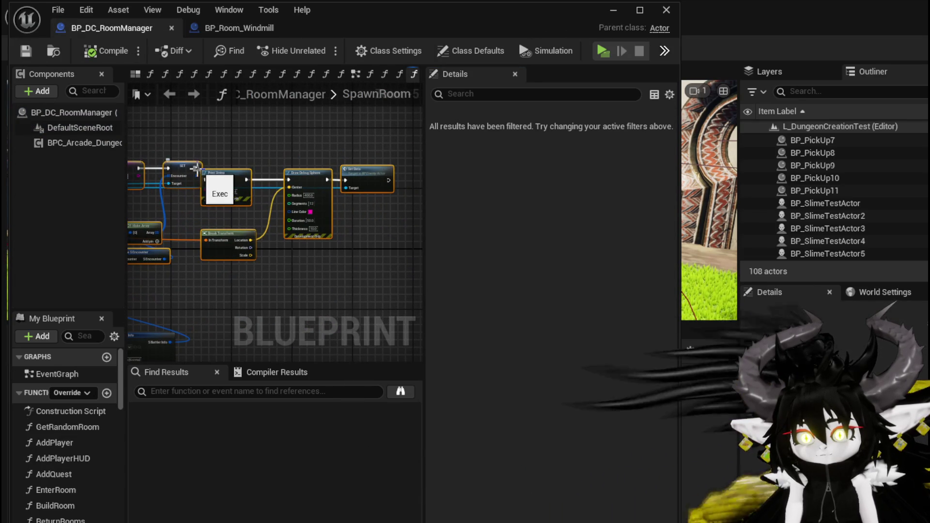
mouse_move(286, 180)
mouse_down()
mouse_move(353, 177)
mouse_move(345, 182)
mouse_up()
drag(231, 142, 289, 204)
key(Delete)
drag(216, 296, 271, 221)
key(Delete)
drag(366, 180, 237, 167)
scroll(219, 144, up, 6)
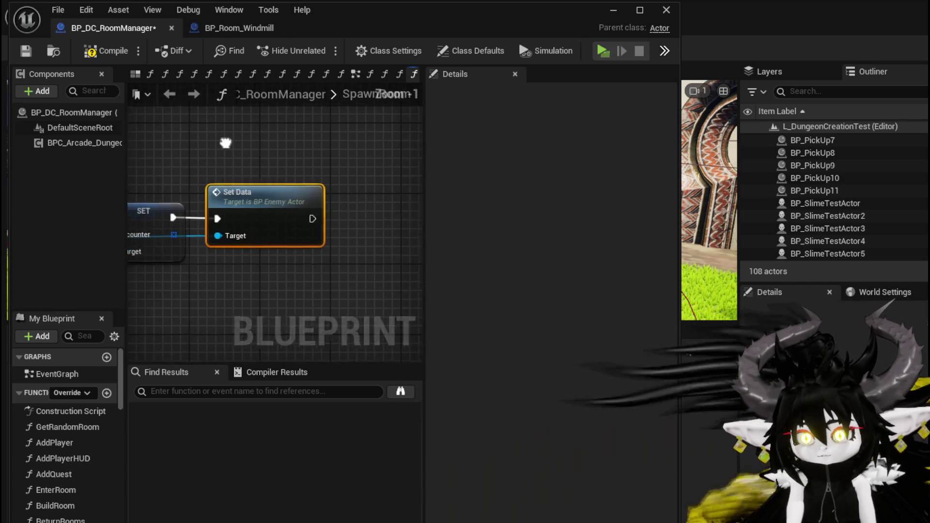
click(230, 213)
drag(339, 196, 363, 199)
scroll(292, 165, down, 4)
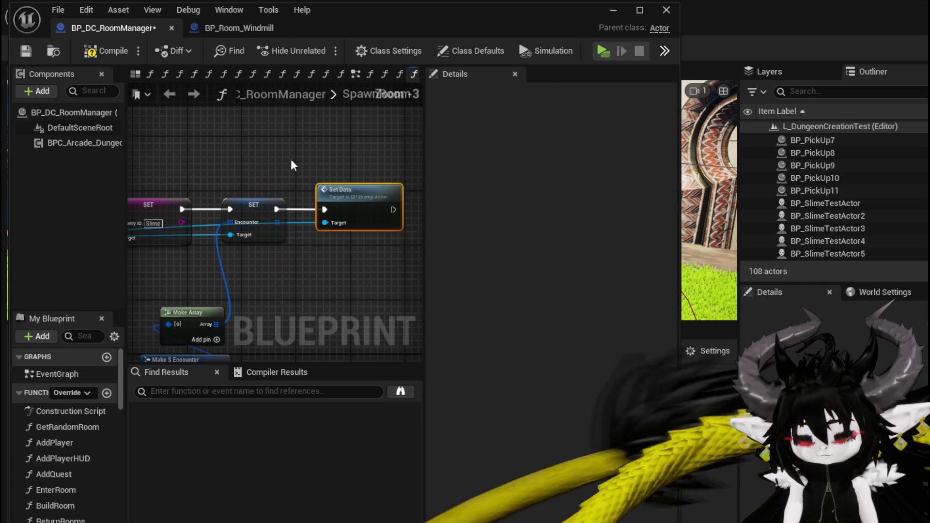
Step: Compile and save BP_DC_RoomManager, then start a Play test of the level
click(26, 59)
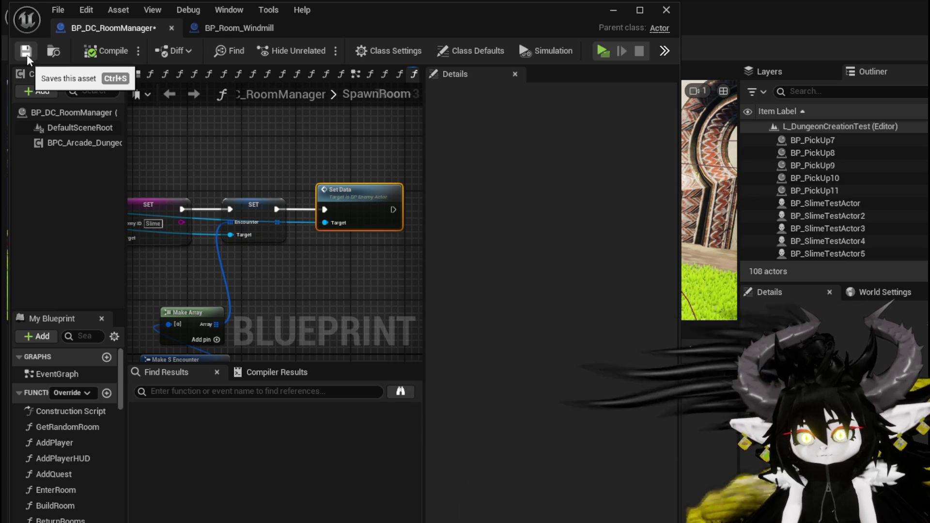
alt+click(324, 210)
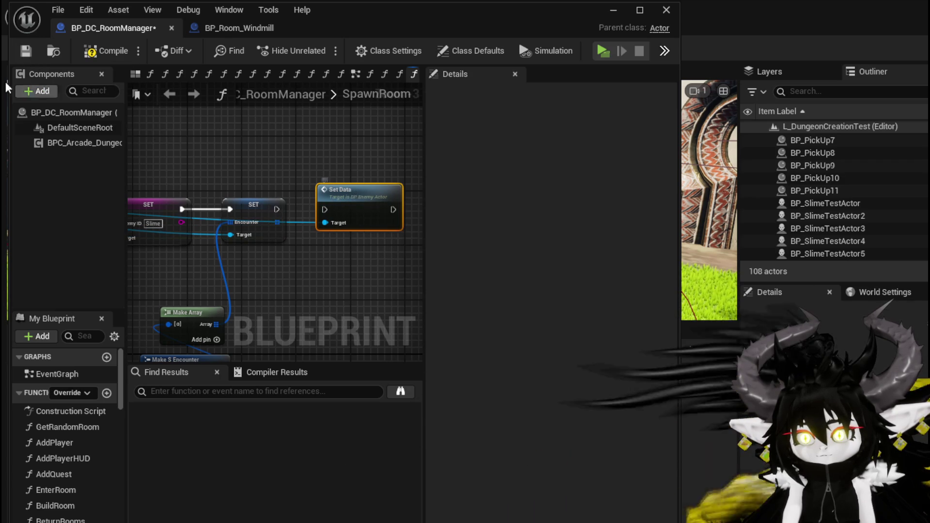
click(27, 57)
click(613, 10)
click(311, 49)
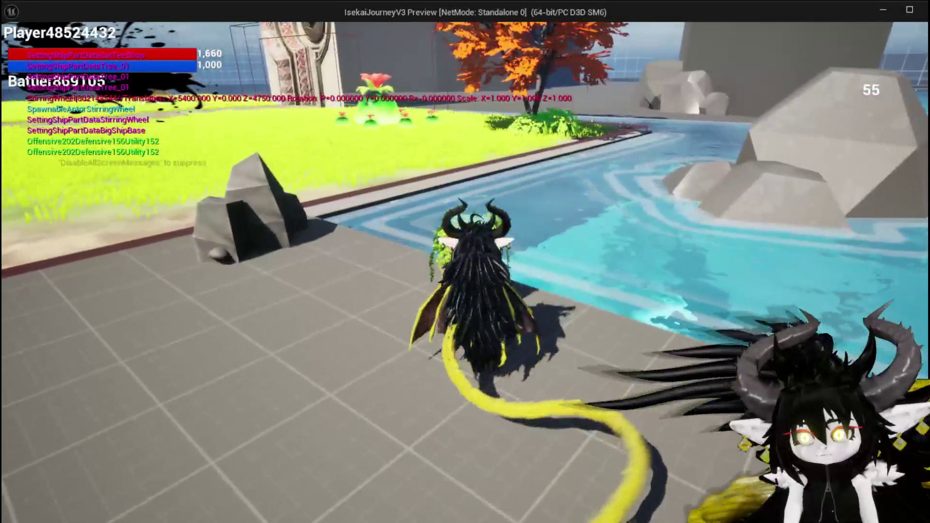
Step: Run the character through the gate into the Cave_Prison room, then stop the play test
key(w)
key(space)
key(w)
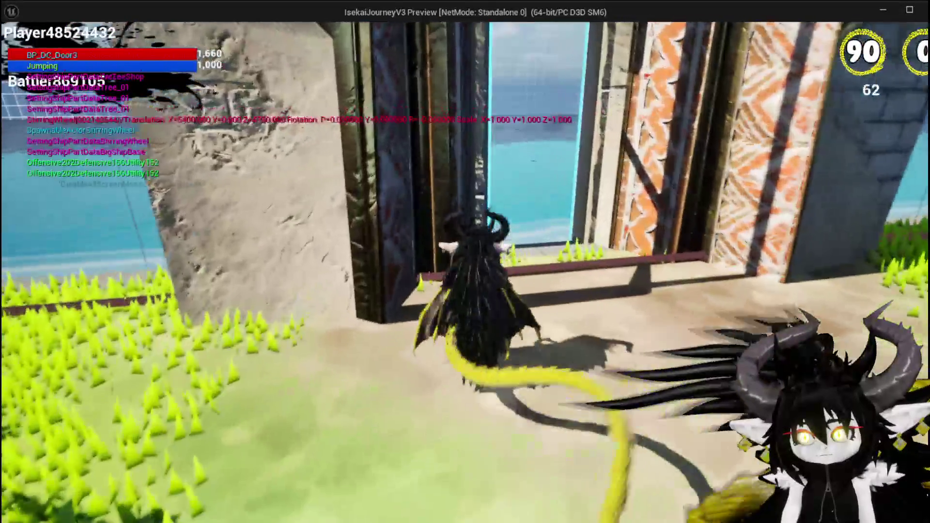
click(450, 303)
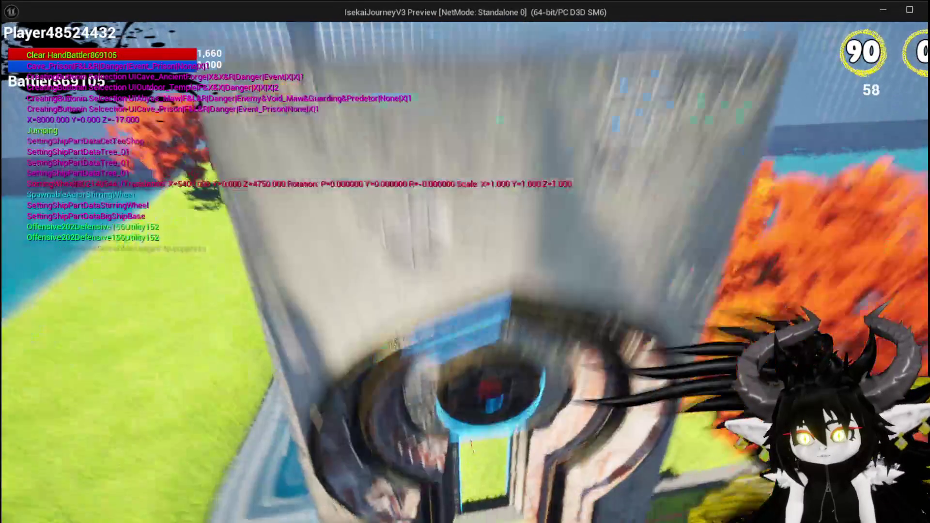
key(w)
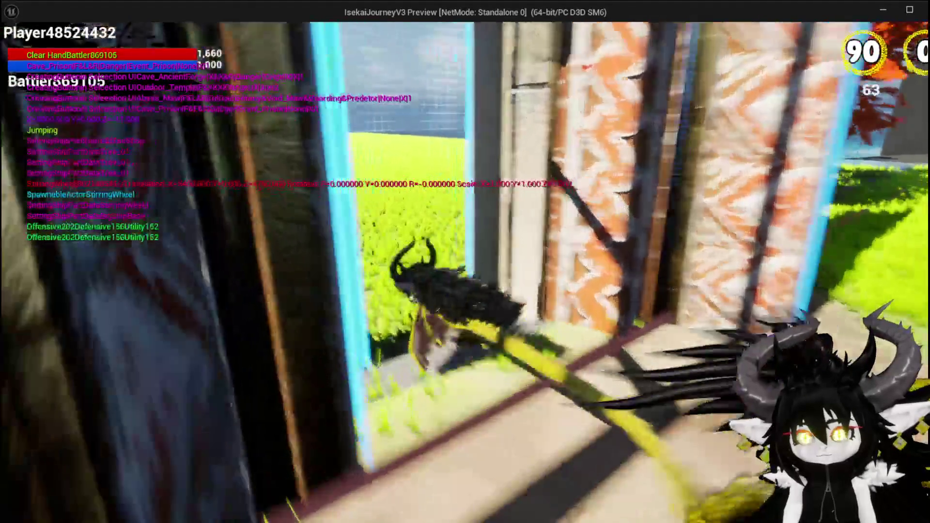
key(Escape)
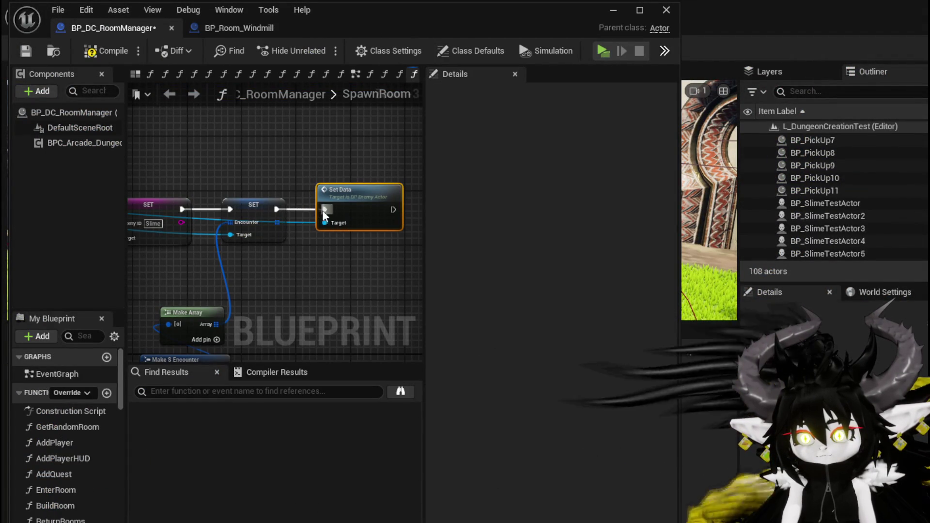
Step: Reconnect SET's exec pin to Set Data, then play-test and travel to the Colosseum
drag(324, 214, 324, 211)
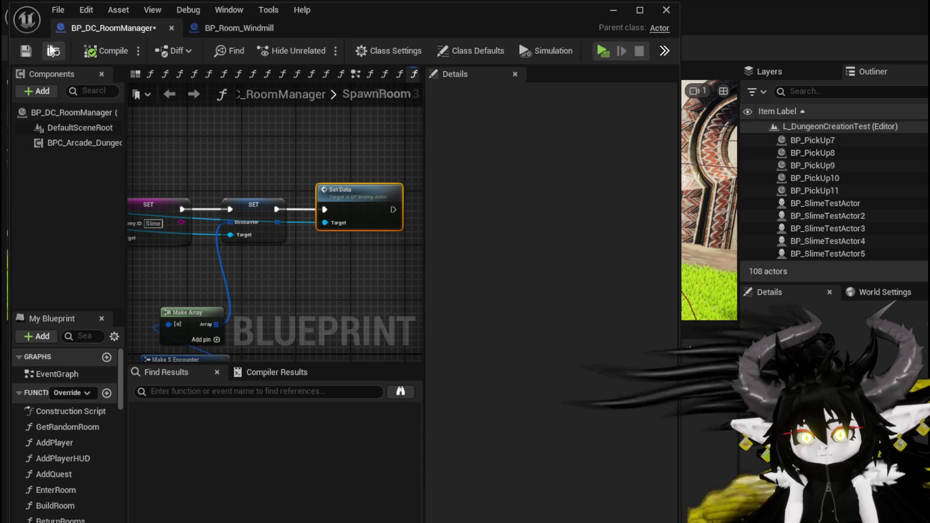
click(612, 10)
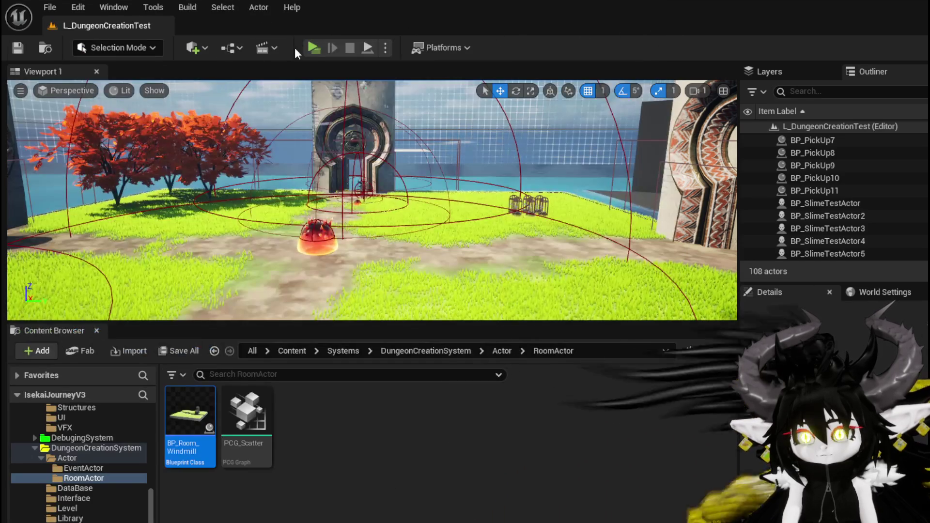
key(w)
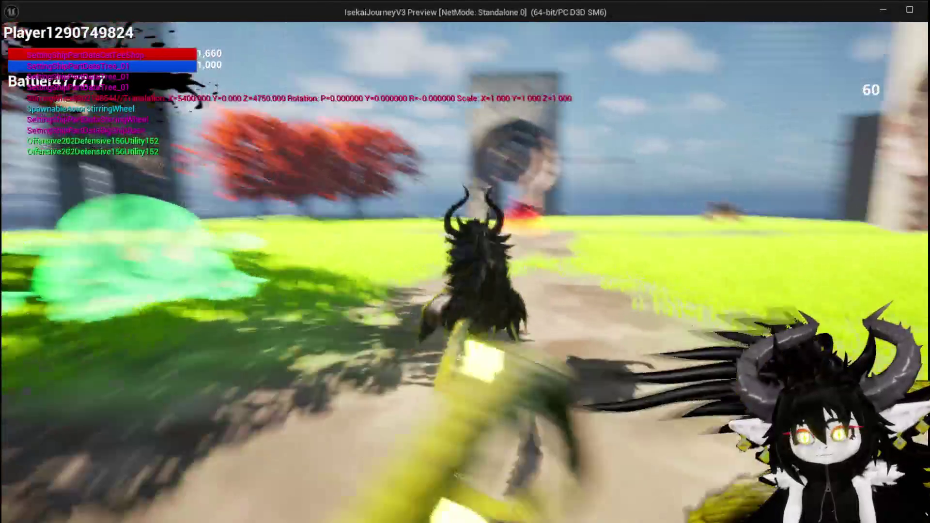
key(w)
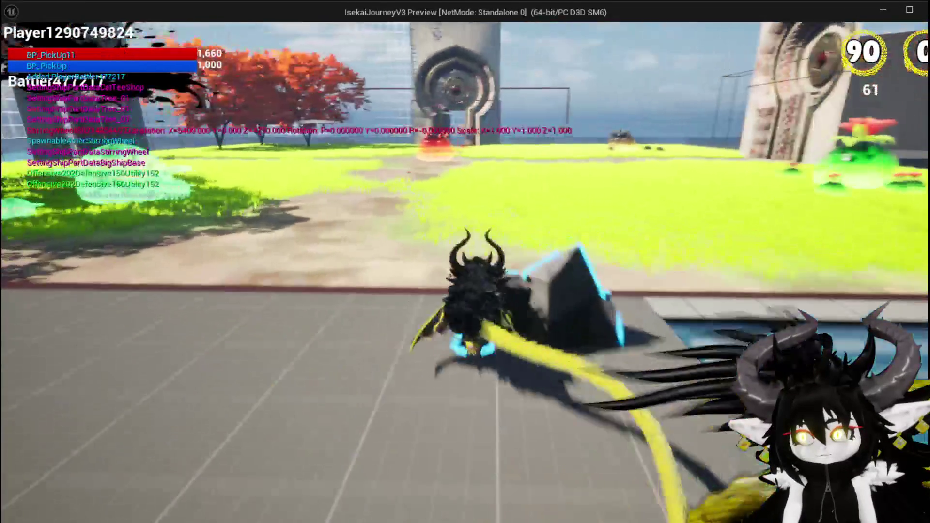
key(space)
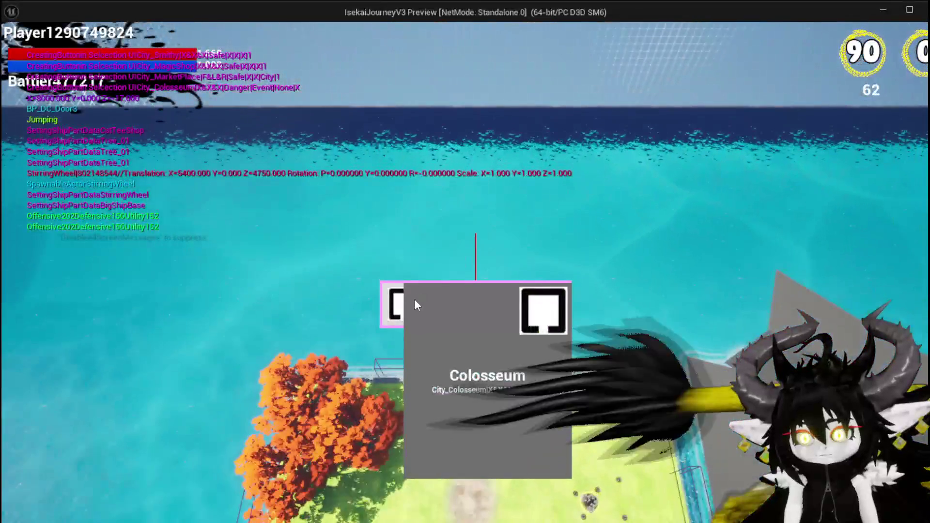
click(415, 301)
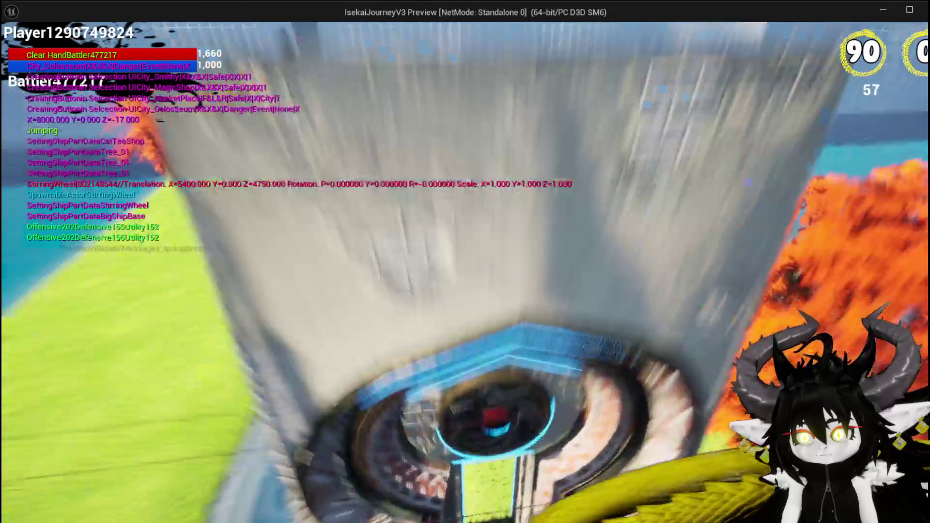
Step: Run and jump the dragon across the field past the slime toward the windmill, then end play
key(w)
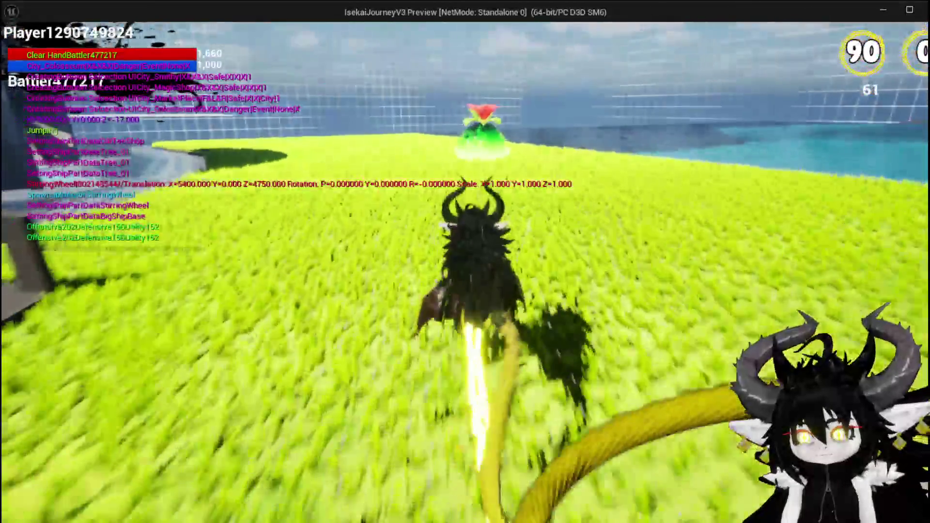
key(space)
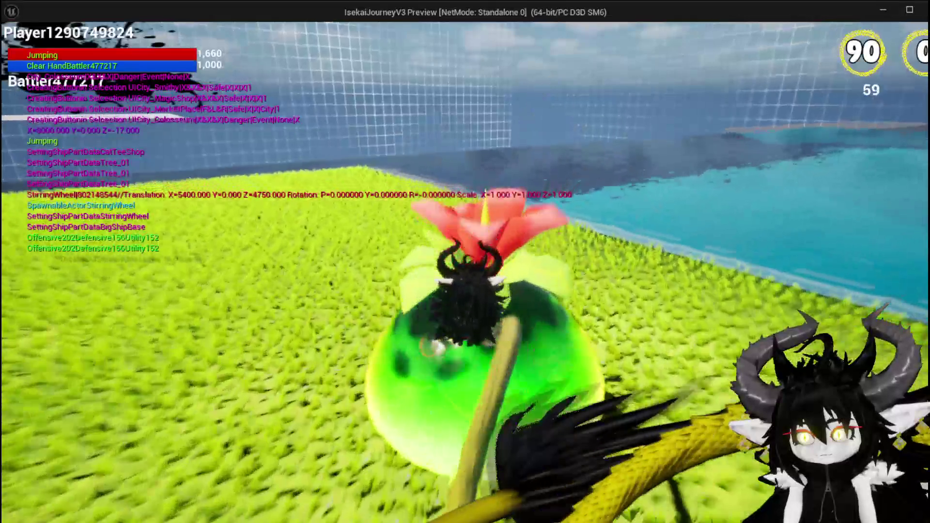
key(w)
key(space)
key(w)
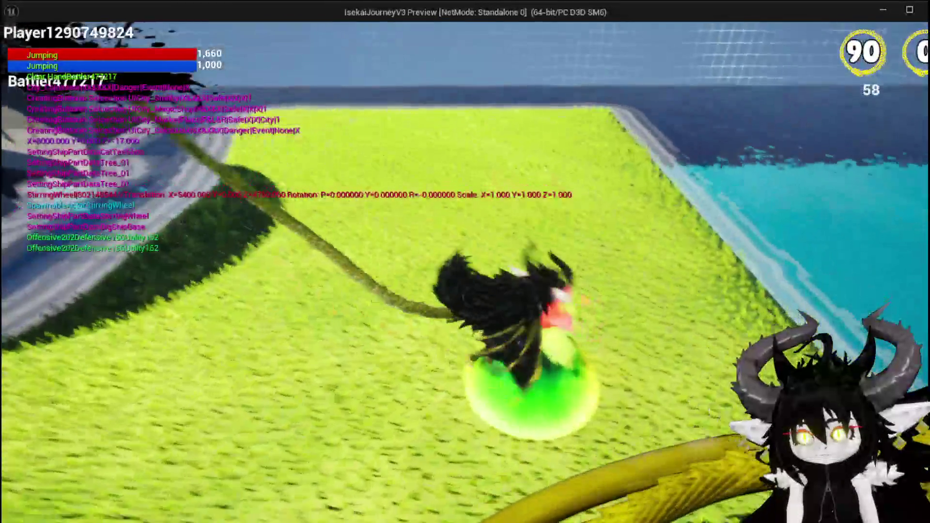
key(space)
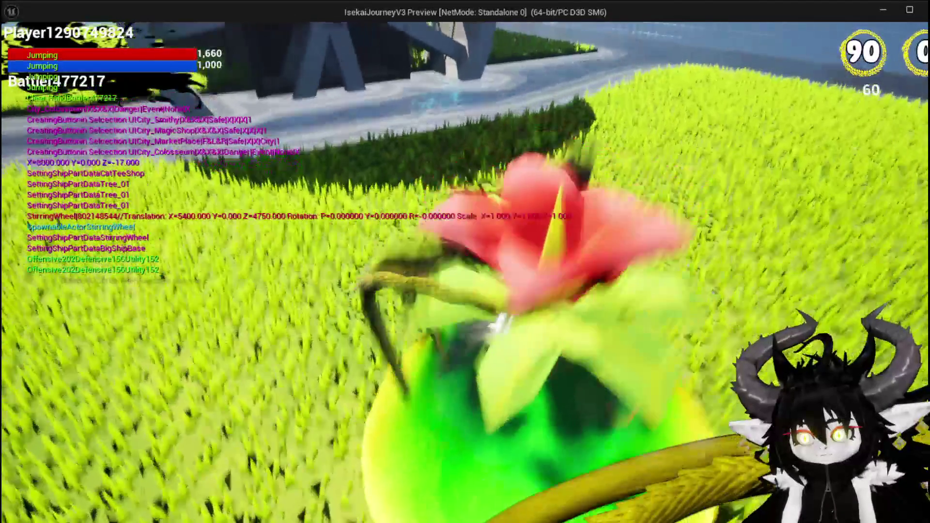
key(space)
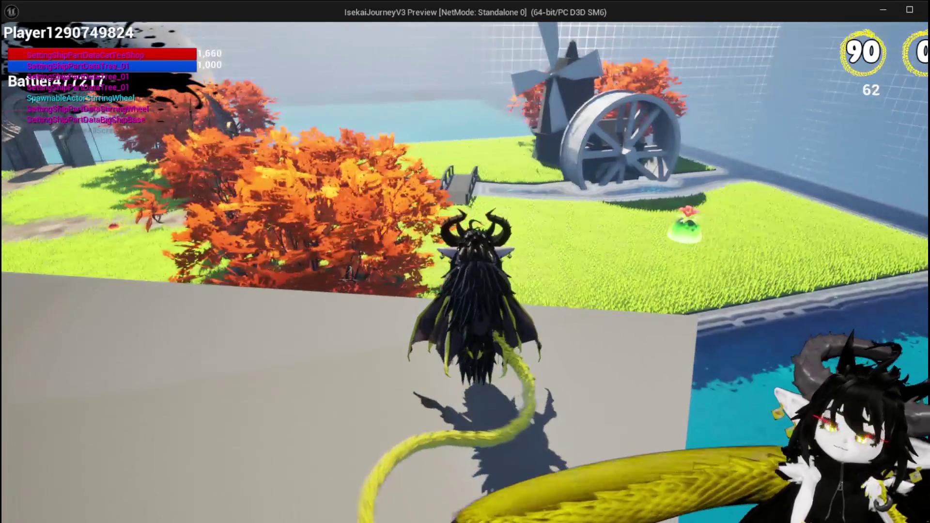
key(Escape)
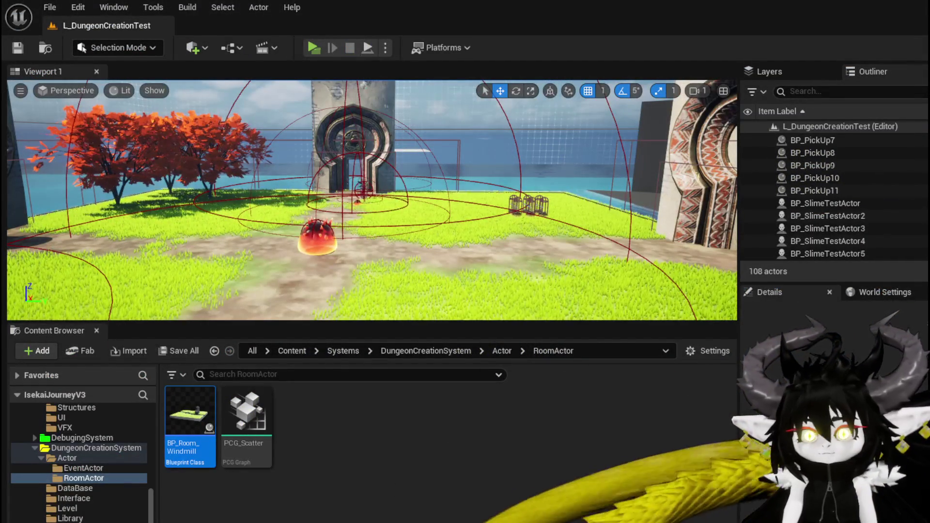
Step: Save all, then open BP_DC_RoomBase and check its NavigationInvoker's 2200 tile radii
click(17, 48)
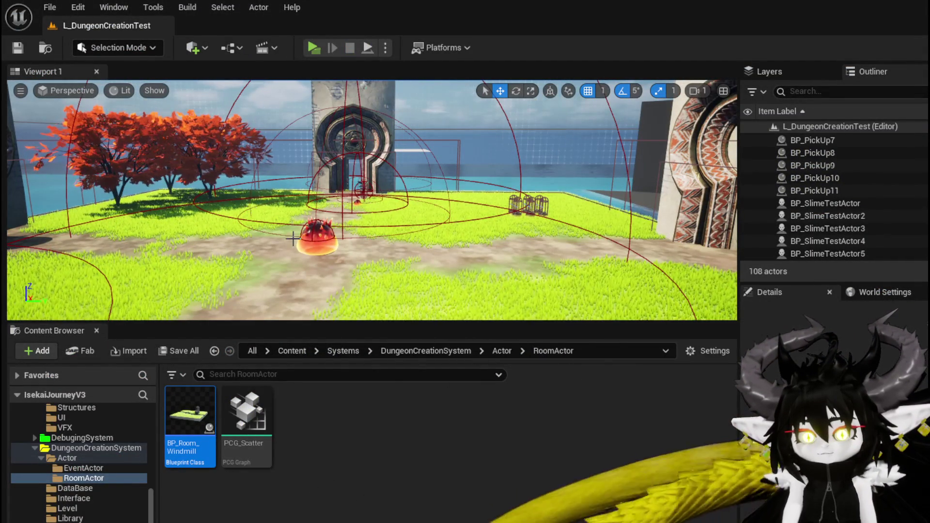
click(317, 234)
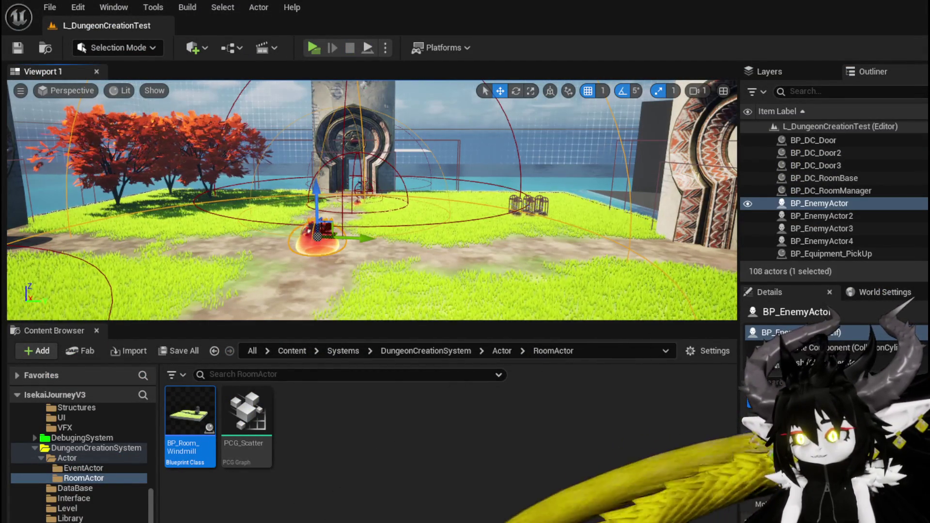
click(82, 469)
click(82, 478)
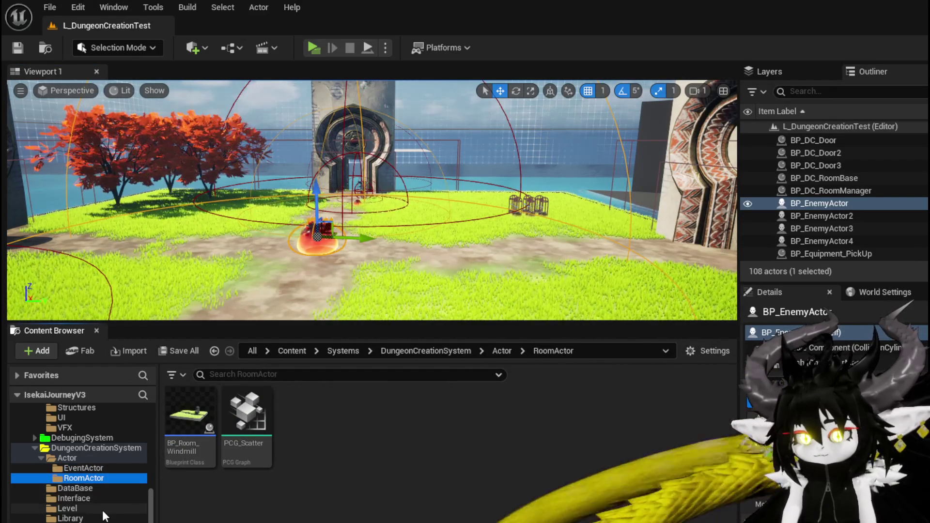
click(66, 458)
double_click(415, 416)
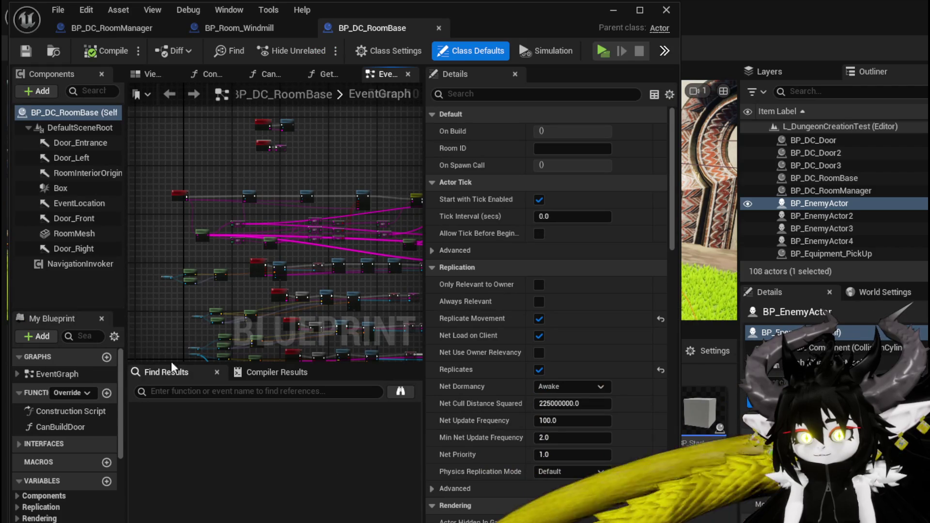
click(78, 264)
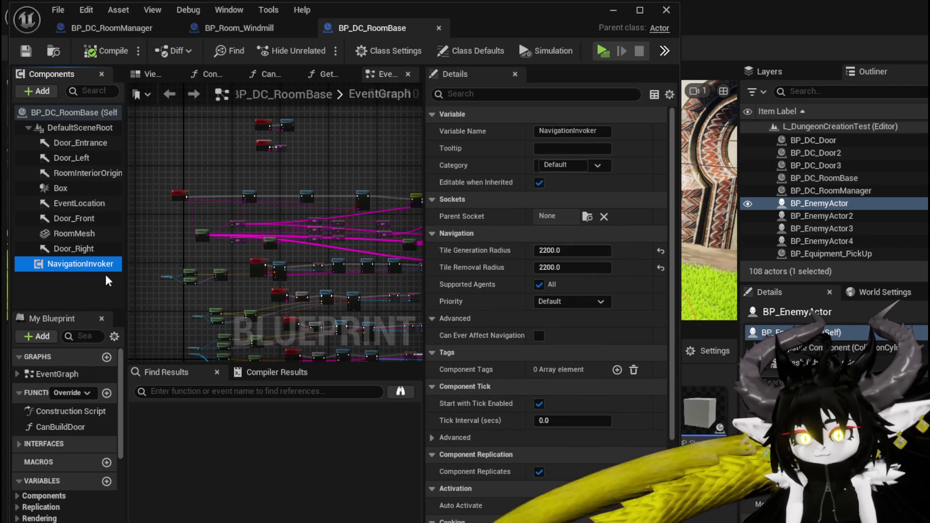
scroll(210, 183, up, 5)
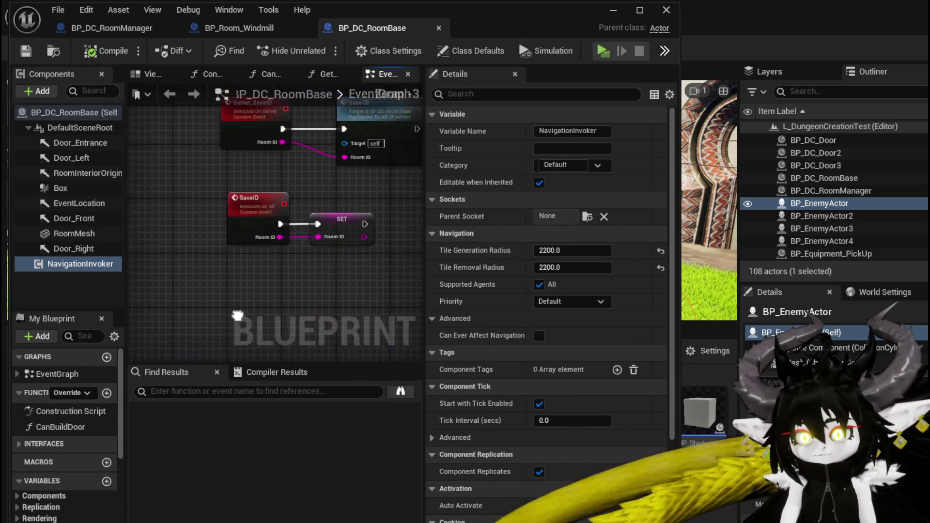
scroll(227, 358, down, 2)
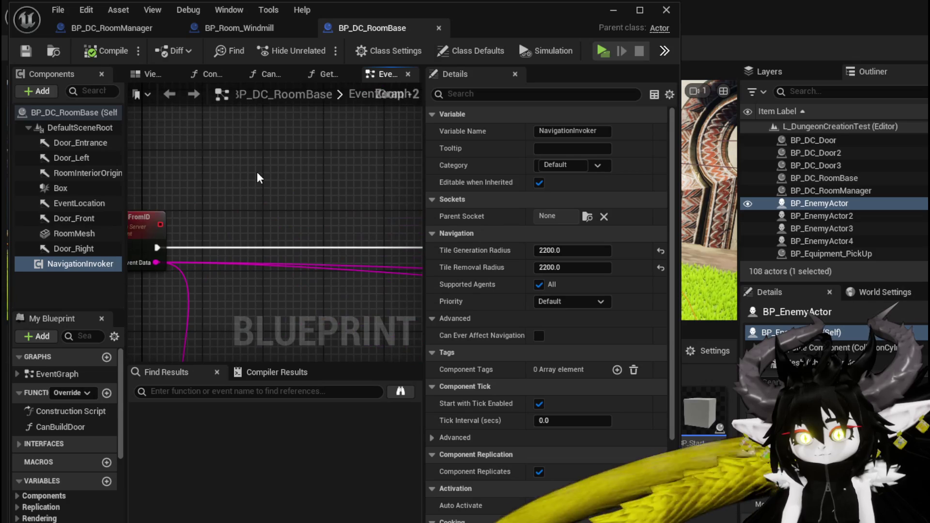
Step: Search BP_DC_RoomBase's graph in Find Results for 'event', then 'event begin'
click(188, 391)
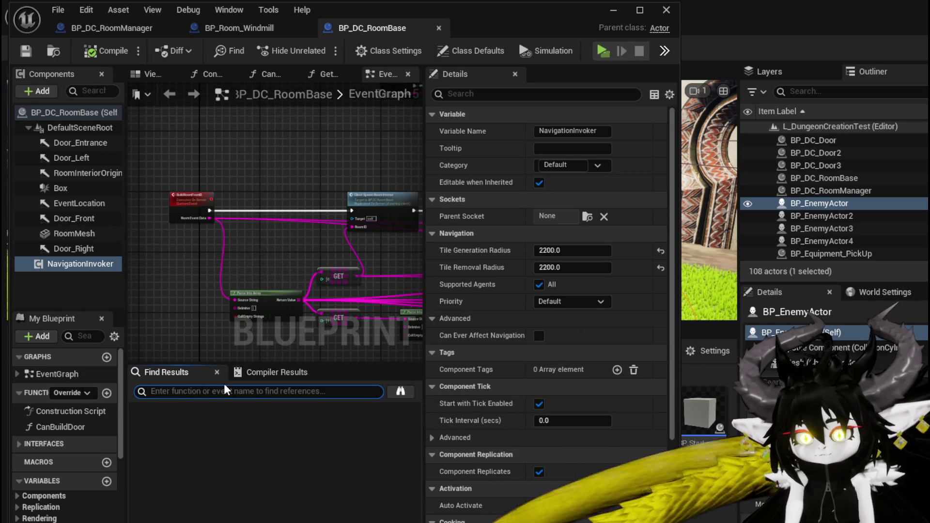
text(event)
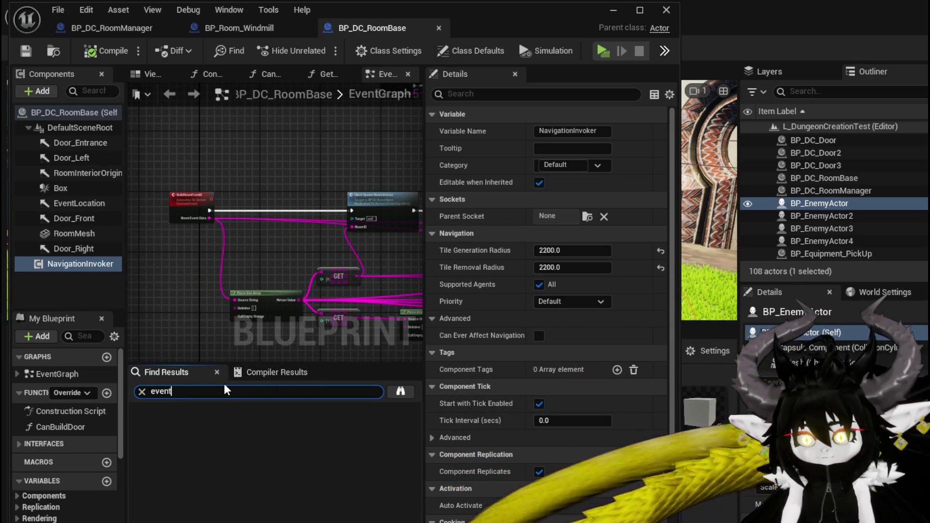
key(Return)
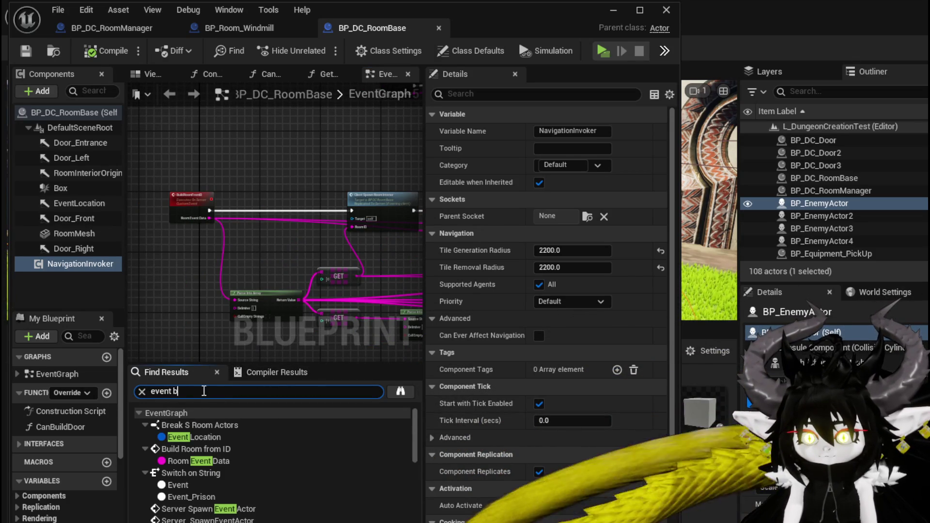
text(egin)
key(Return)
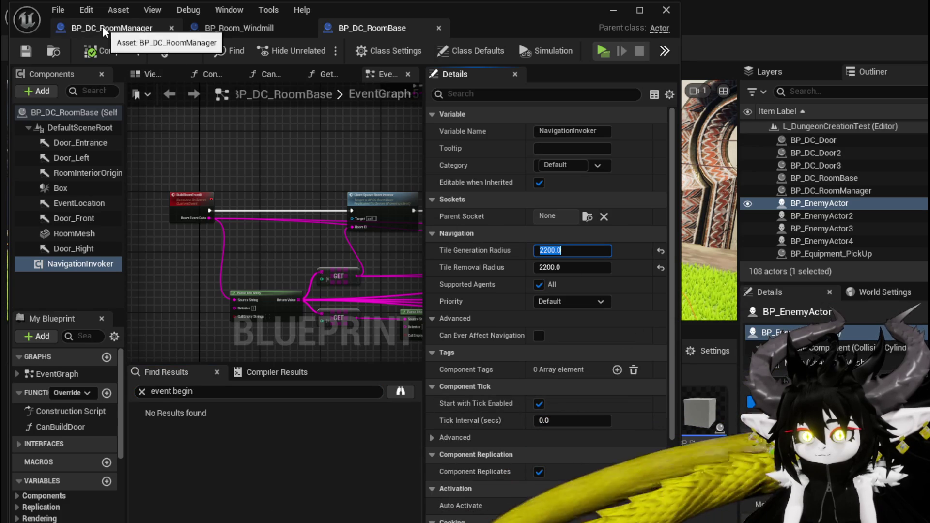
click(225, 32)
Step: Add a Navigation Invoker component to BP_Room_Windmill and return to the level editor
click(39, 91)
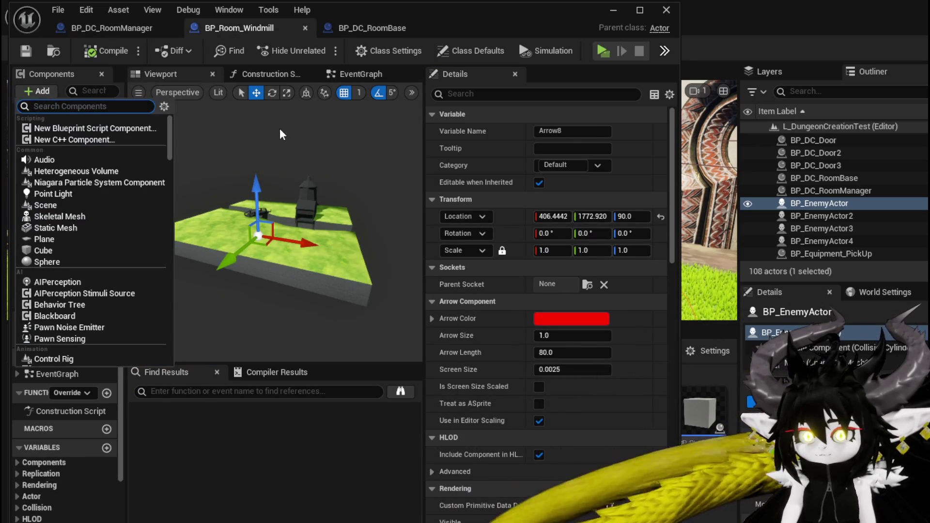
text(Nav)
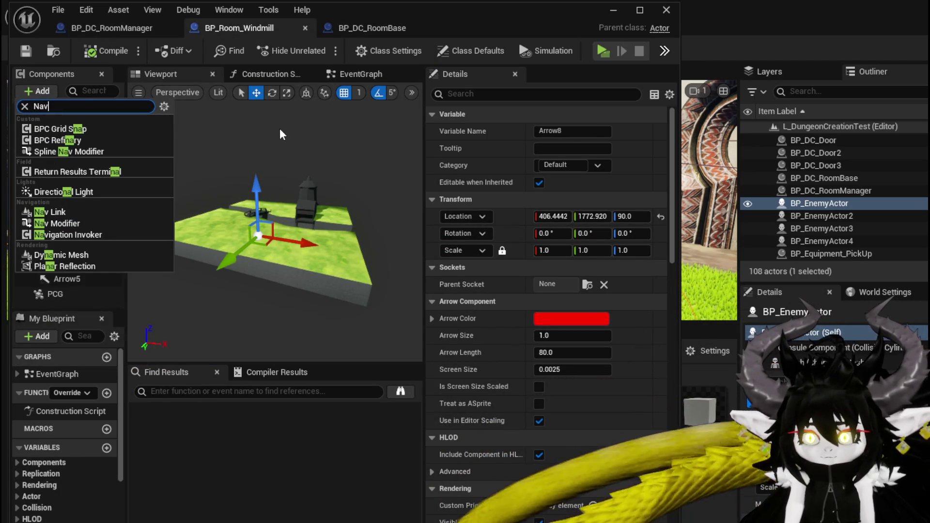
text(i)
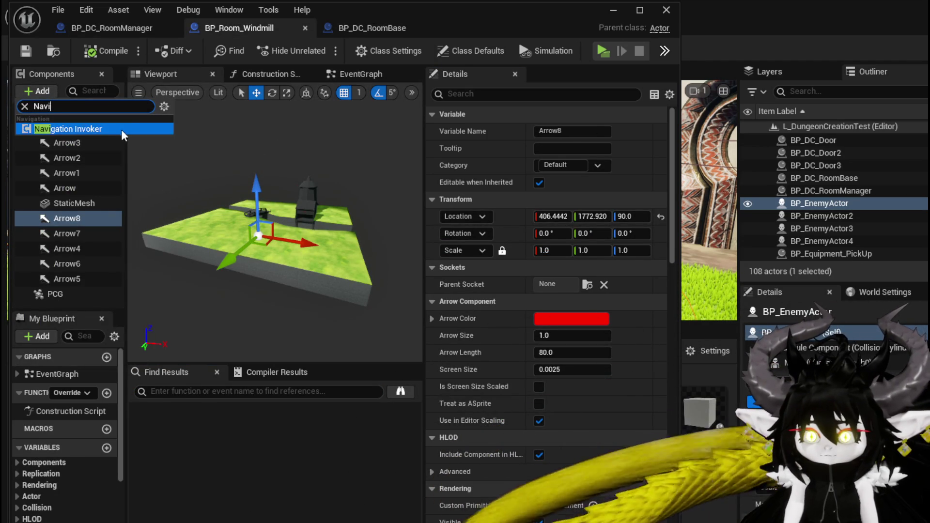
click(124, 130)
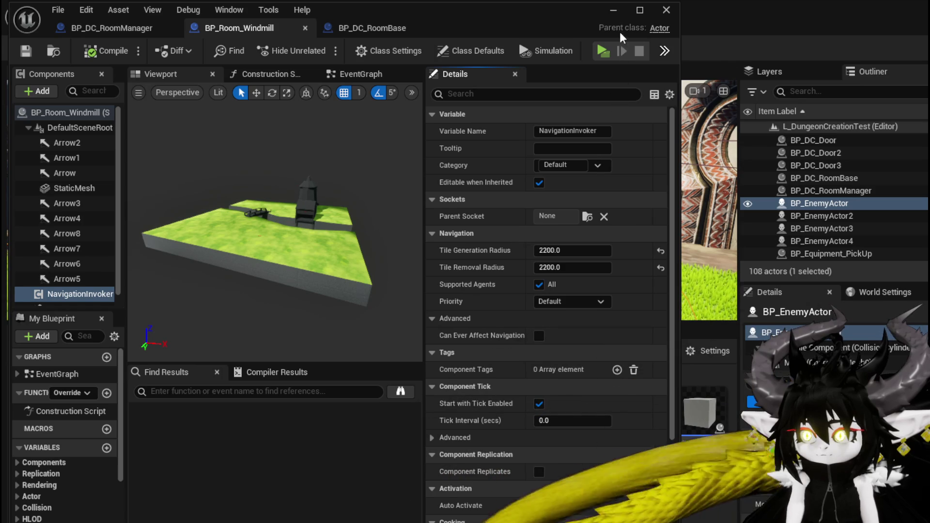
click(613, 15)
click(321, 44)
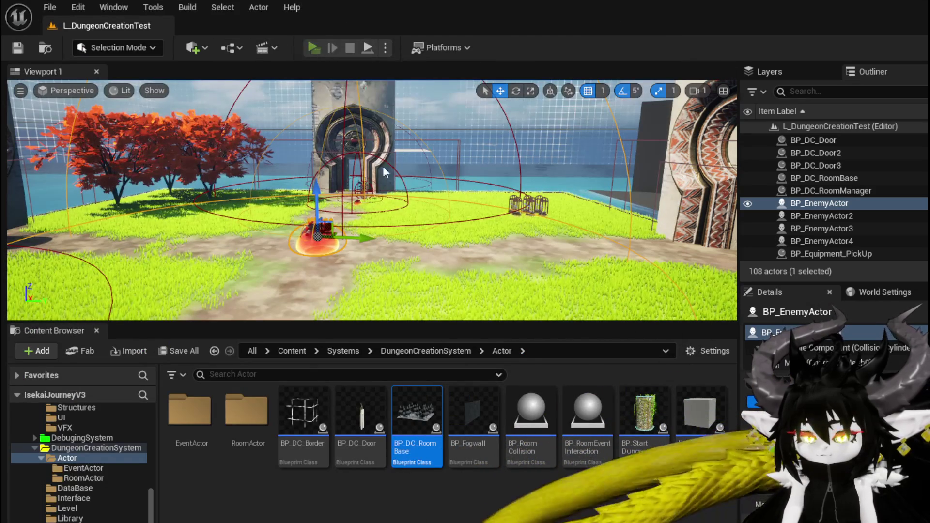
Step: Take the dragon through the portal to a chosen city and run into the green slime
click(387, 186)
key(w)
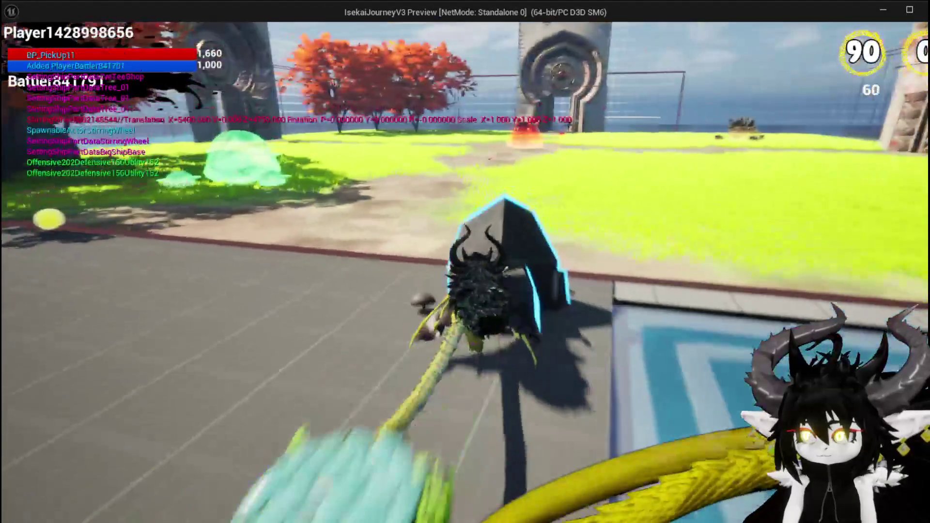
key(space)
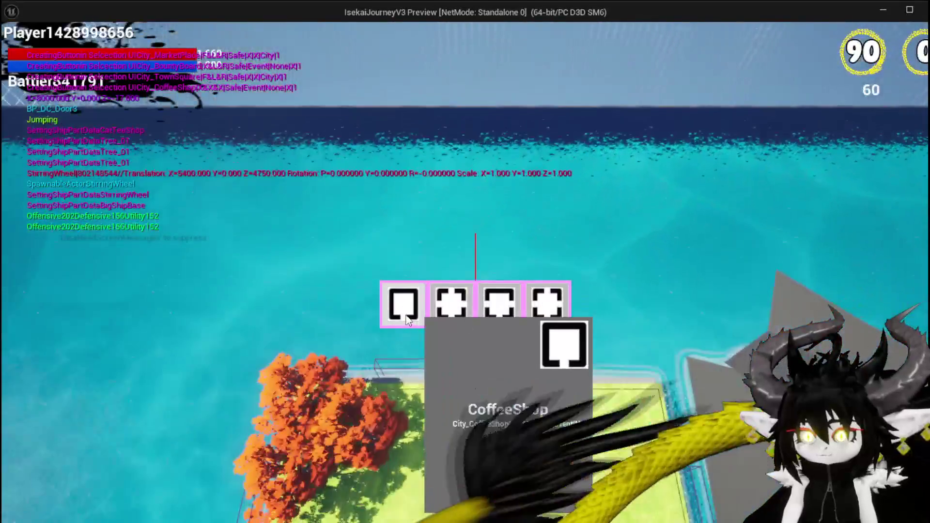
click(406, 319)
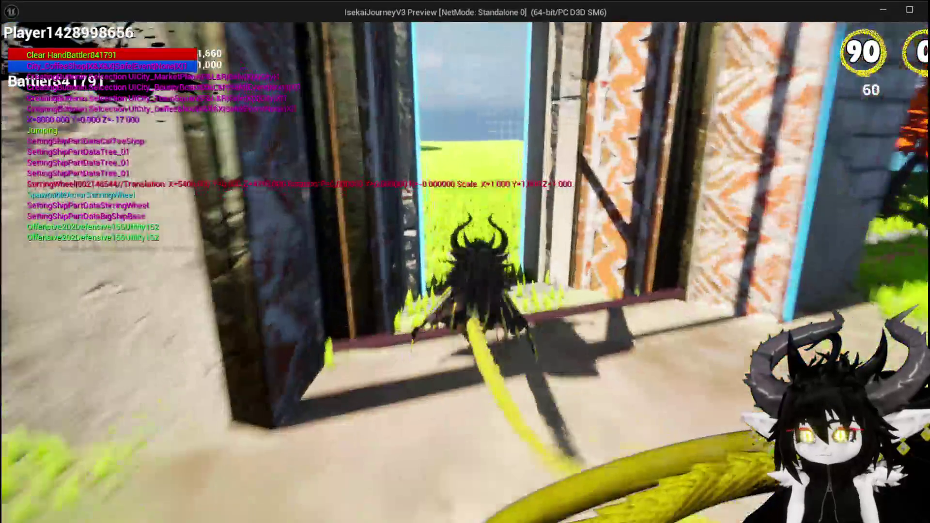
key(w)
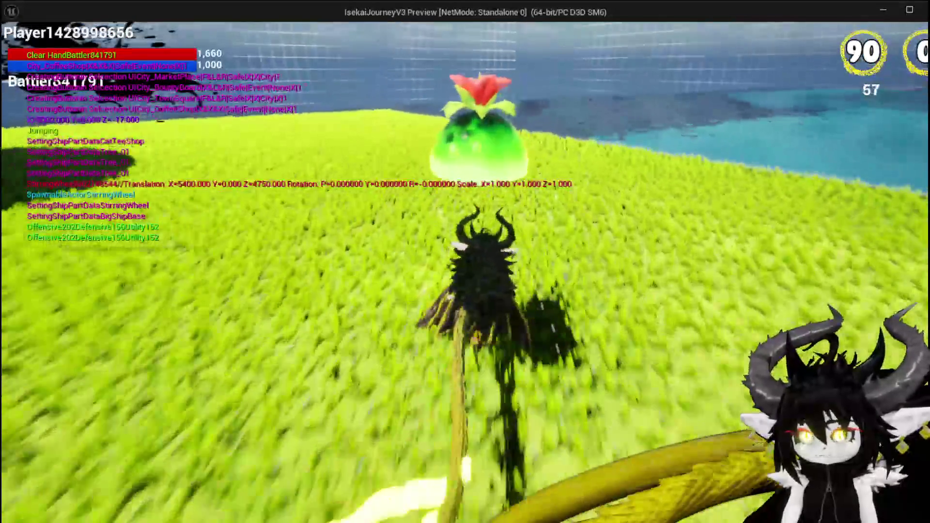
key(w)
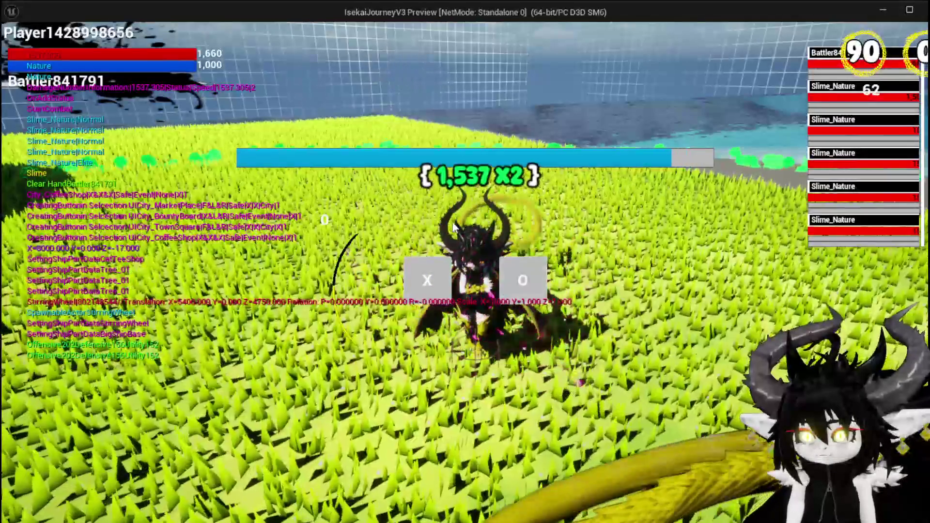
Step: Fight the Slime_Nature enemies, switching targets with E and casting fire attacks
click(429, 285)
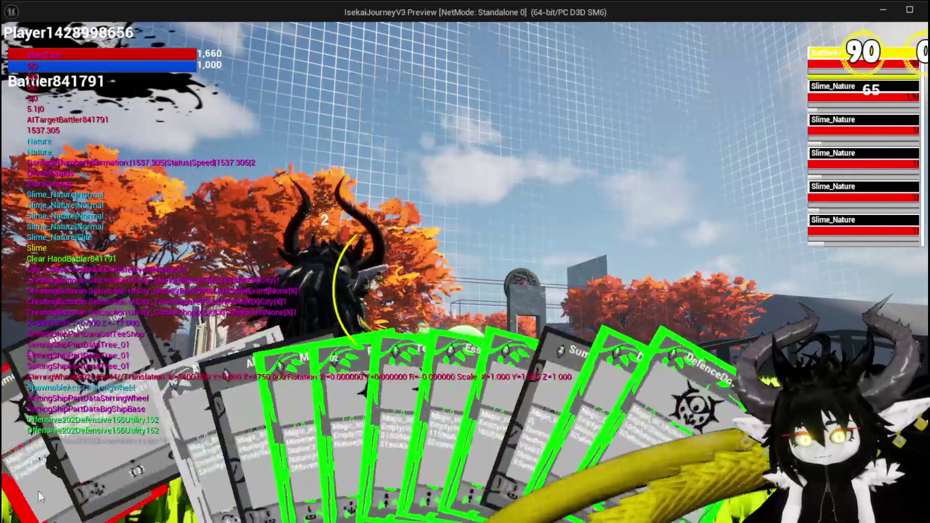
click(30, 488)
key(e)
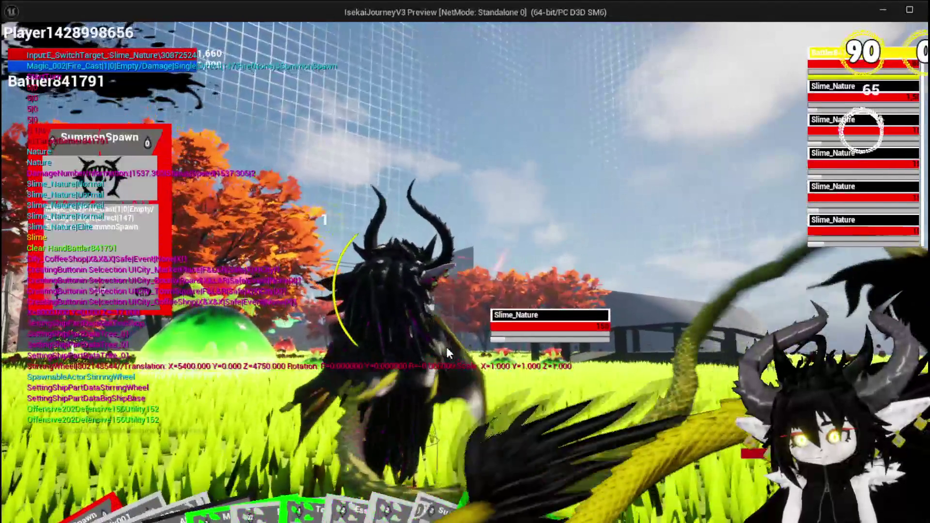
click(446, 346)
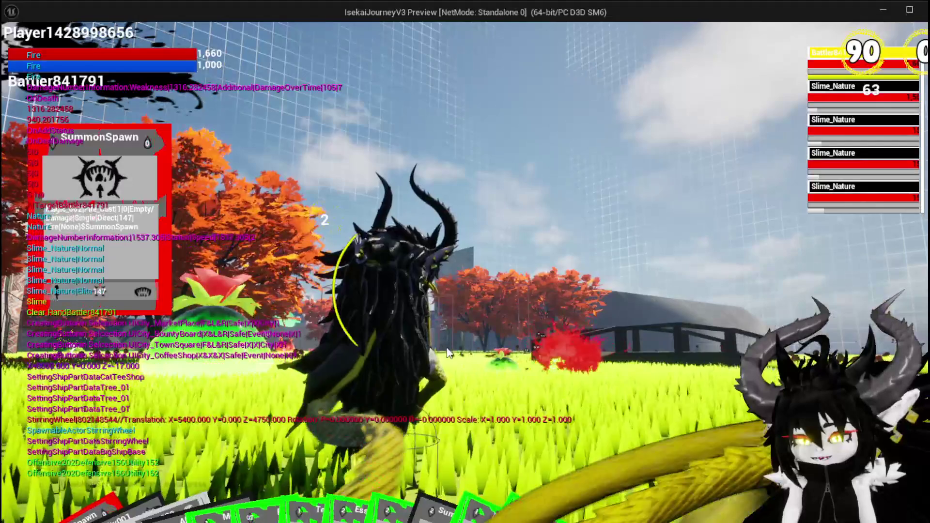
key(e)
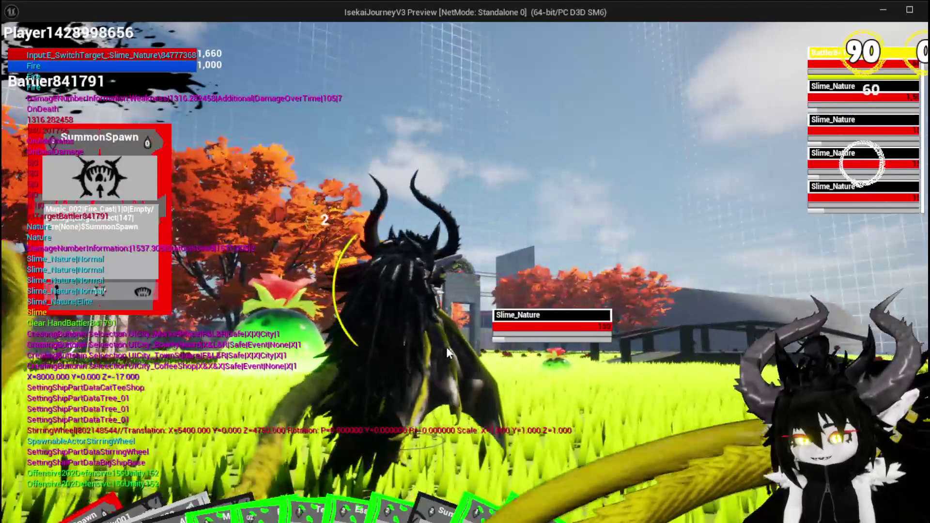
click(447, 346)
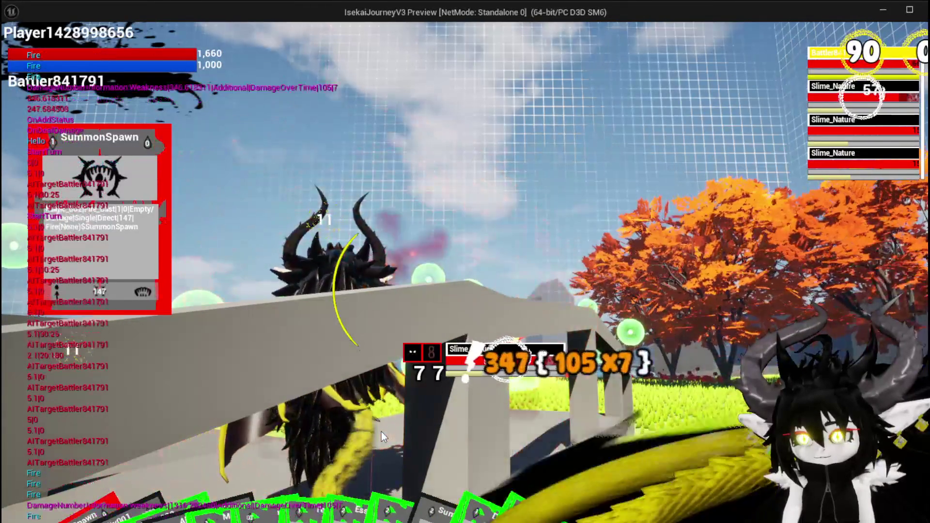
key(e)
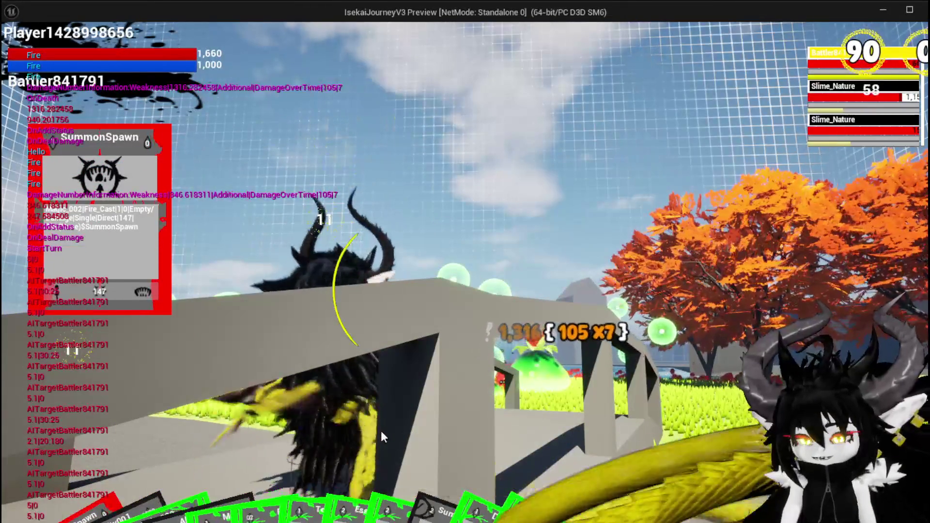
key(e)
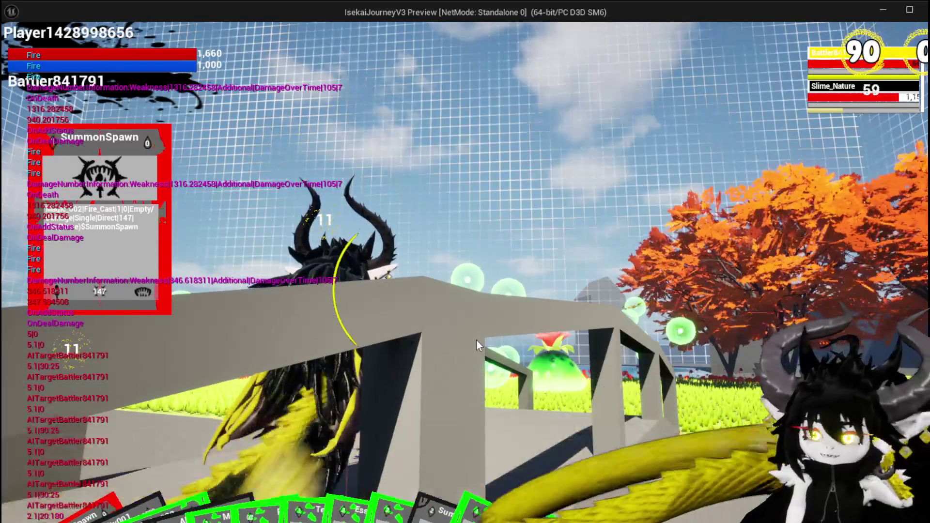
key(e)
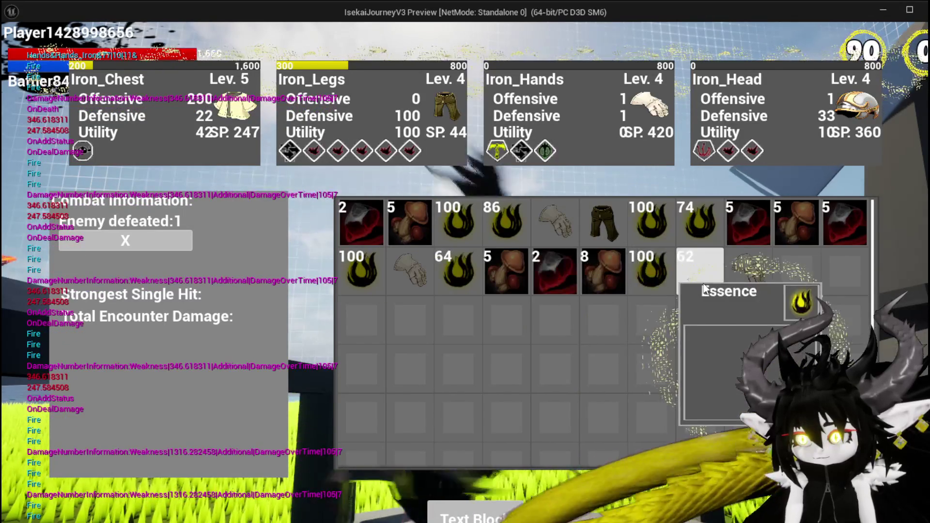
Step: Remove every item, including the gloves, from the inventory grid
click(725, 282)
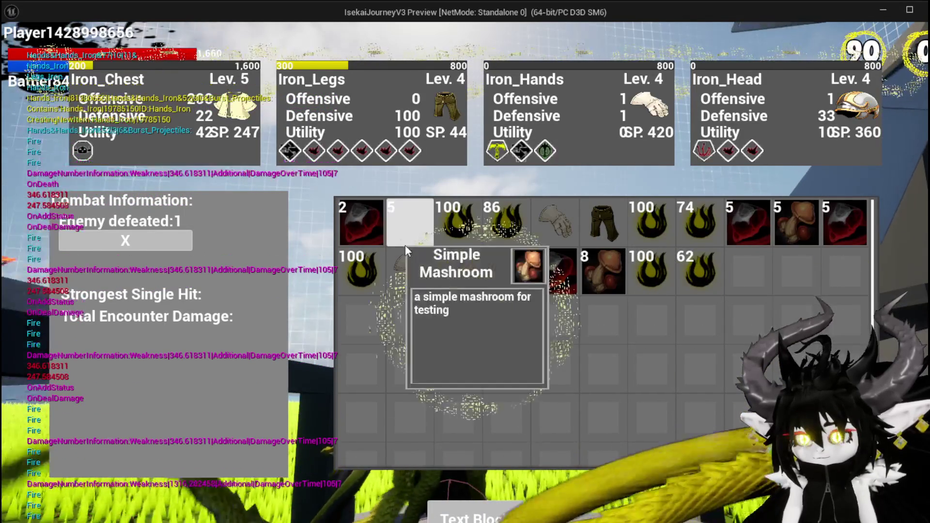
click(405, 245)
click(368, 232)
click(368, 233)
click(368, 233)
click(368, 232)
click(368, 233)
click(369, 234)
double_click(368, 234)
double_click(368, 235)
double_click(368, 234)
click(368, 234)
double_click(368, 234)
click(368, 234)
click(368, 234)
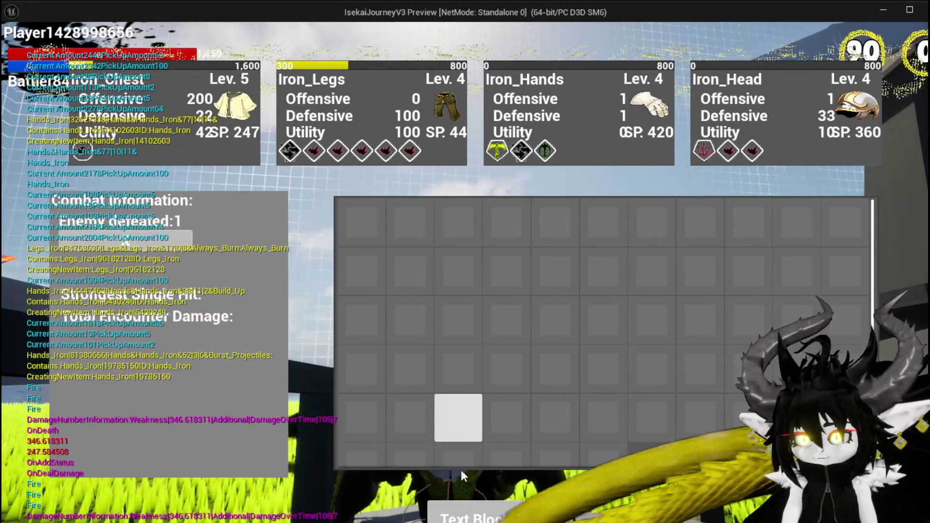
Step: Close the inventory, run off the bridge, and choose Save Game from the pause menu
key(i)
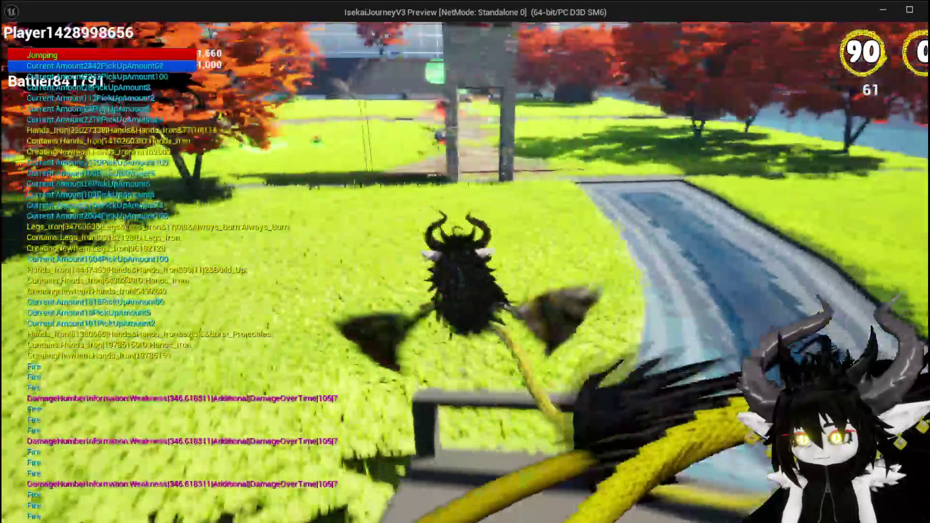
key(space)
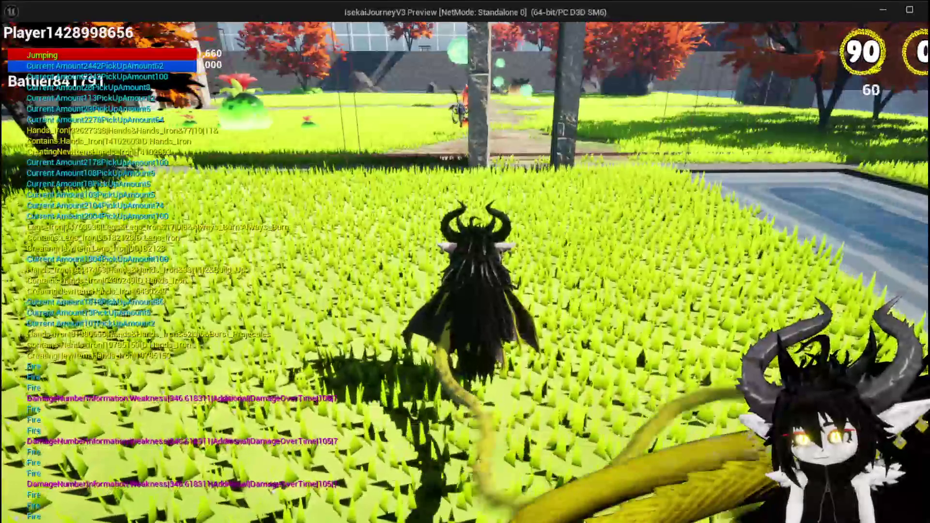
key(Escape)
click(522, 245)
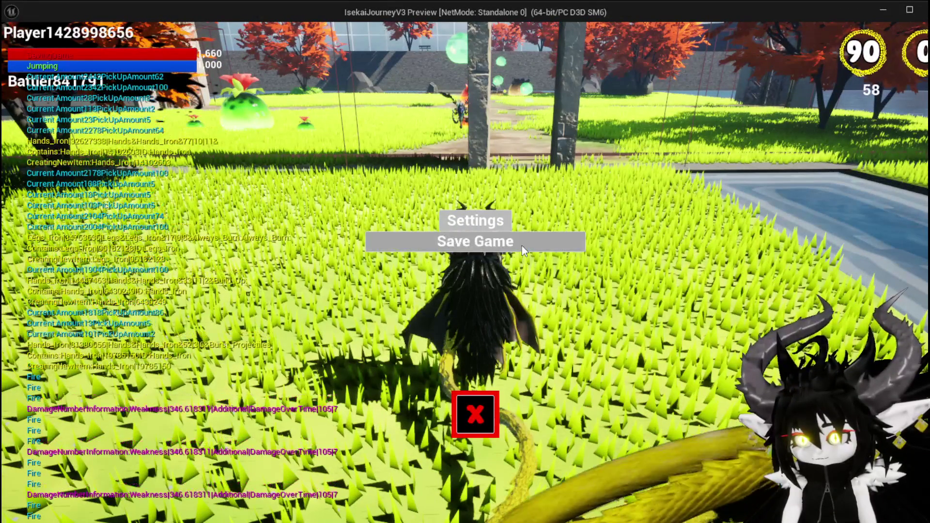
Step: Run across the grass toward the walled arena, then end the play session to return to L_DungeonCreationTest
key(space)
key(space)
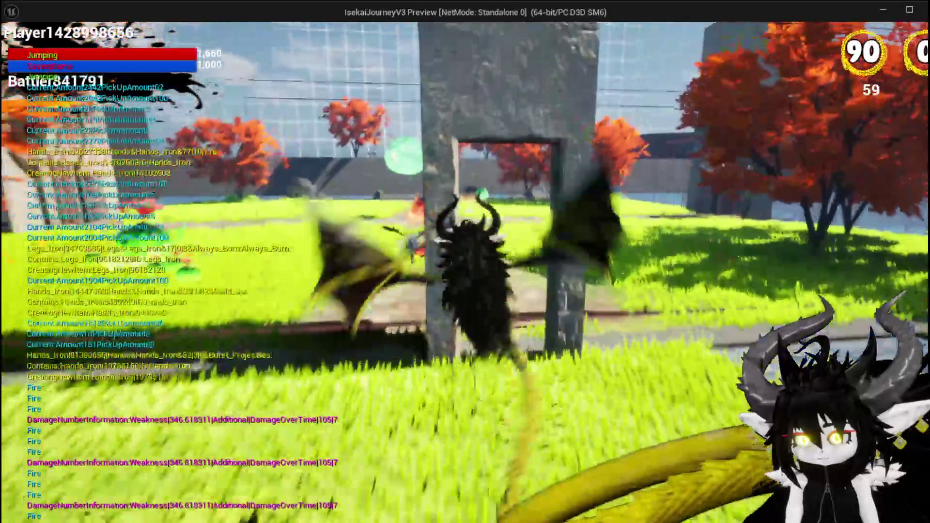
key(w)
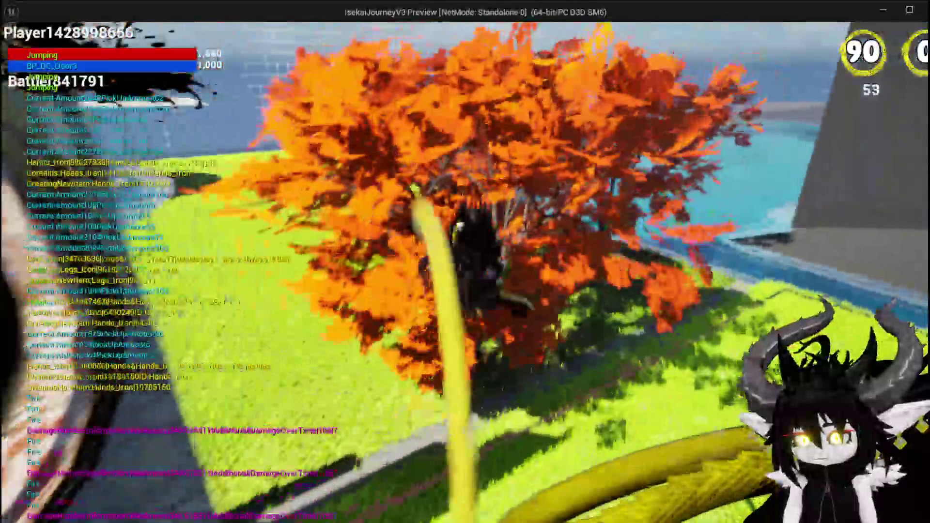
key(w)
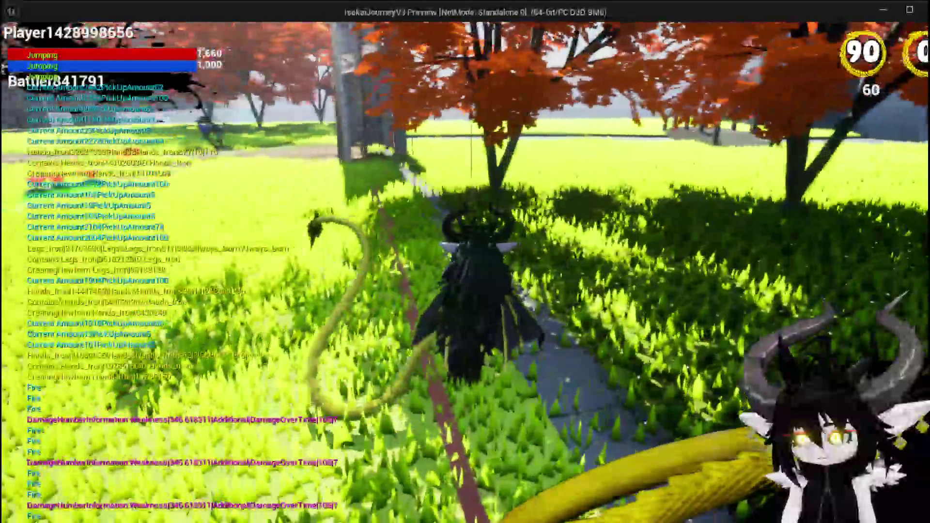
key(w)
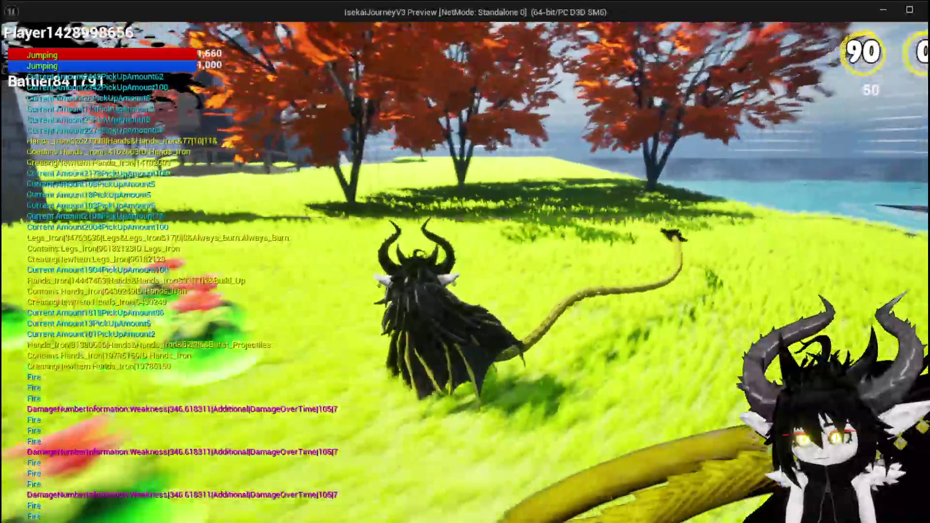
key(w)
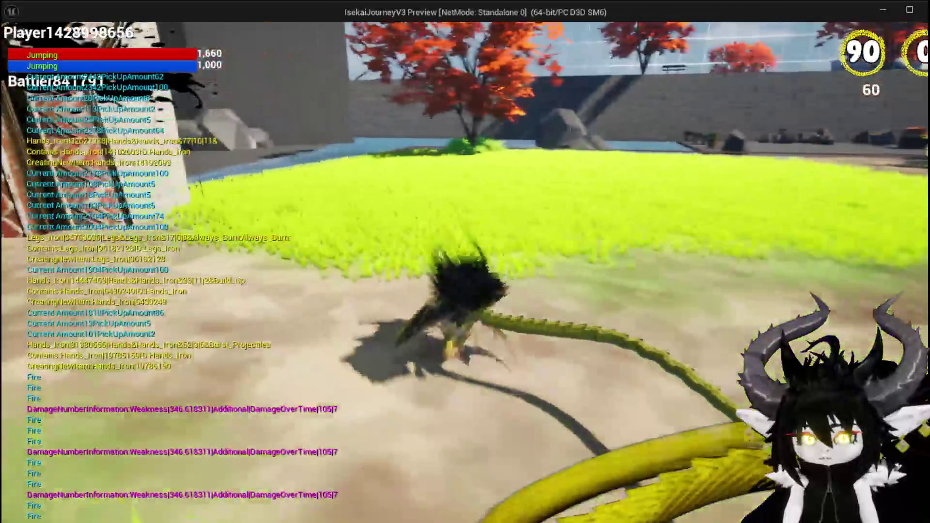
key(Escape)
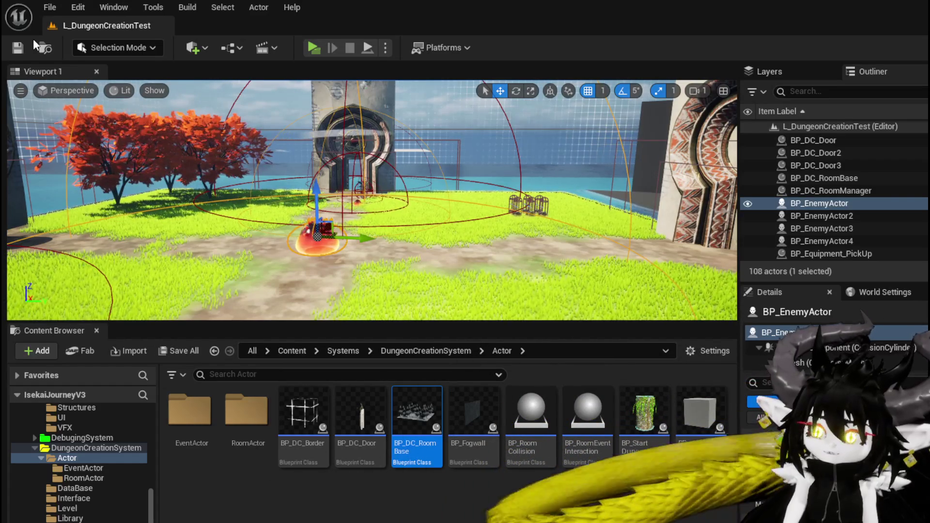
drag(424, 122, 441, 203)
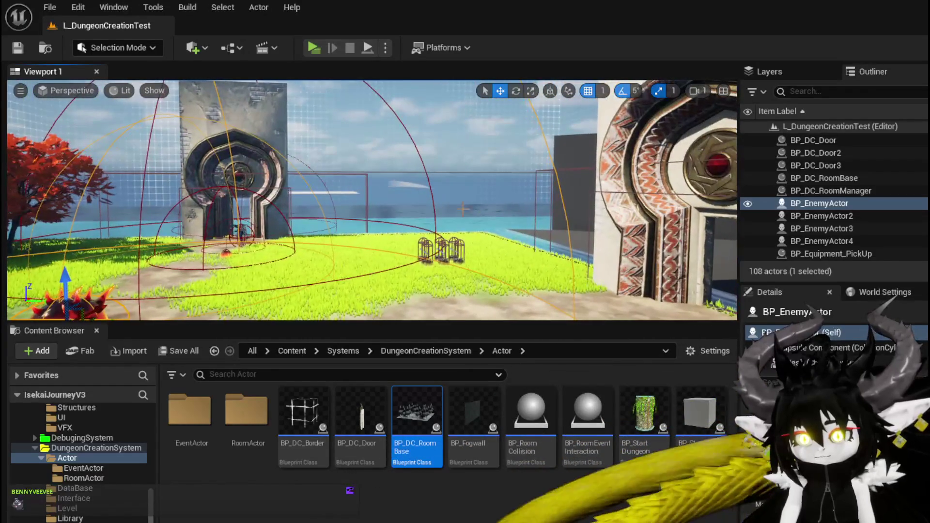
key(f)
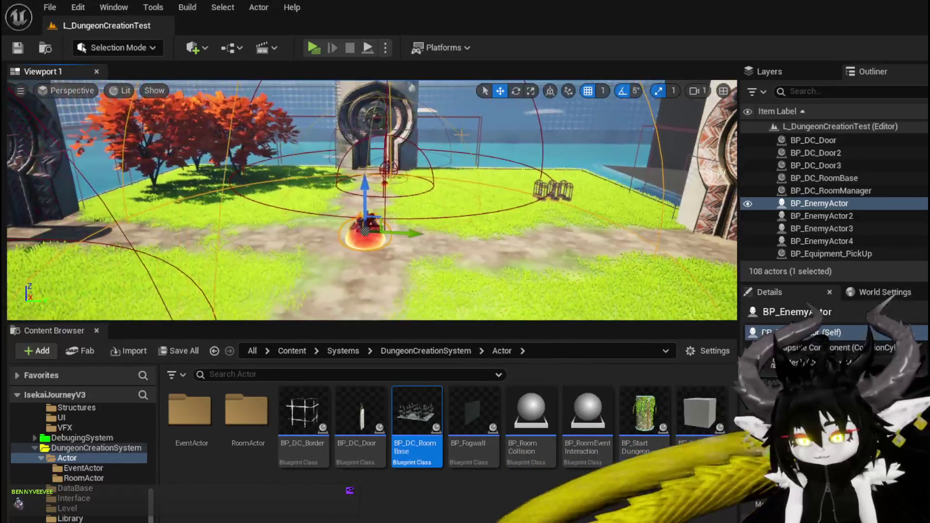
mouse_move(368, 199)
mouse_down()
mouse_move(426, 204)
mouse_move(306, 202)
mouse_move(372, 159)
mouse_up()
click(335, 95)
drag(436, 132, 315, 166)
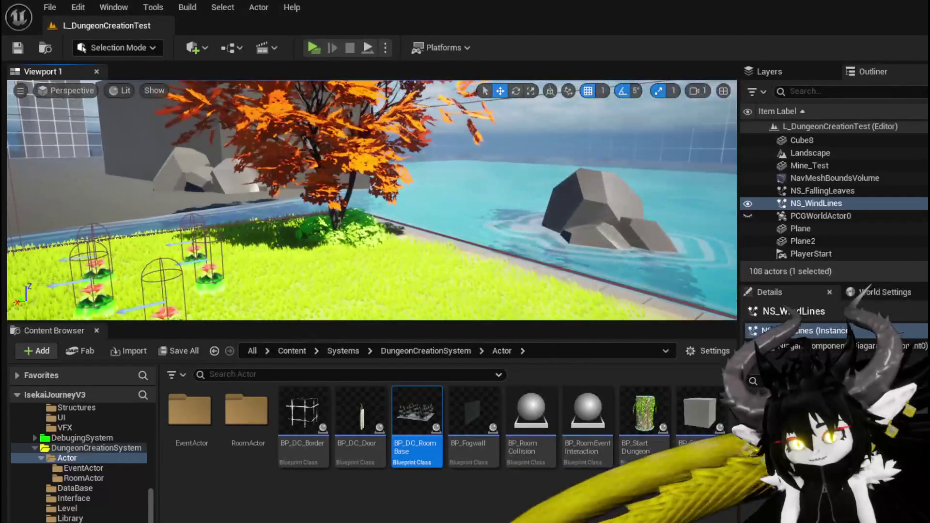
drag(370, 184, 369, 184)
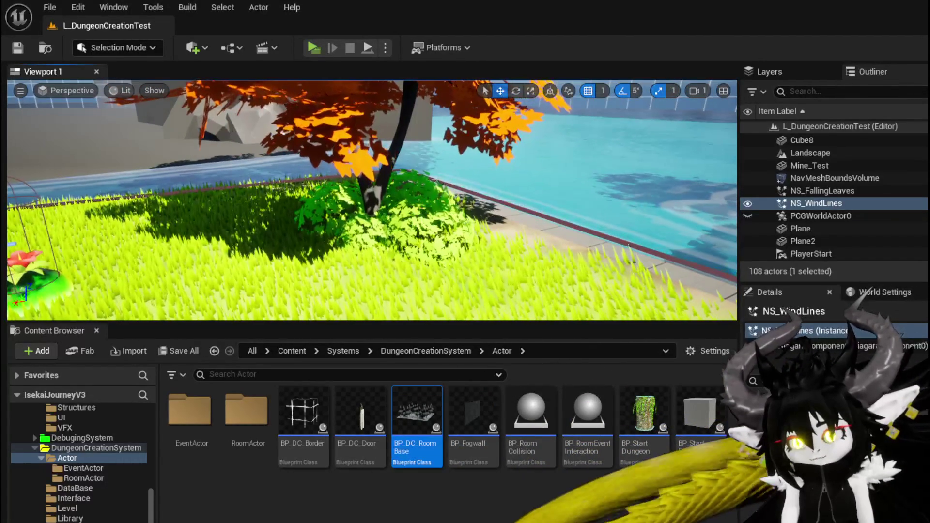
drag(338, 218, 283, 182)
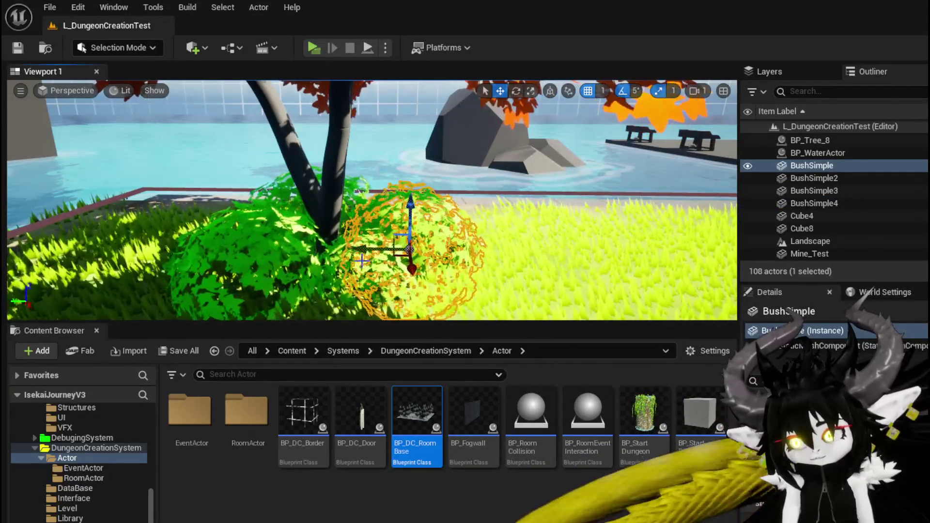
drag(375, 231, 375, 230)
key(f)
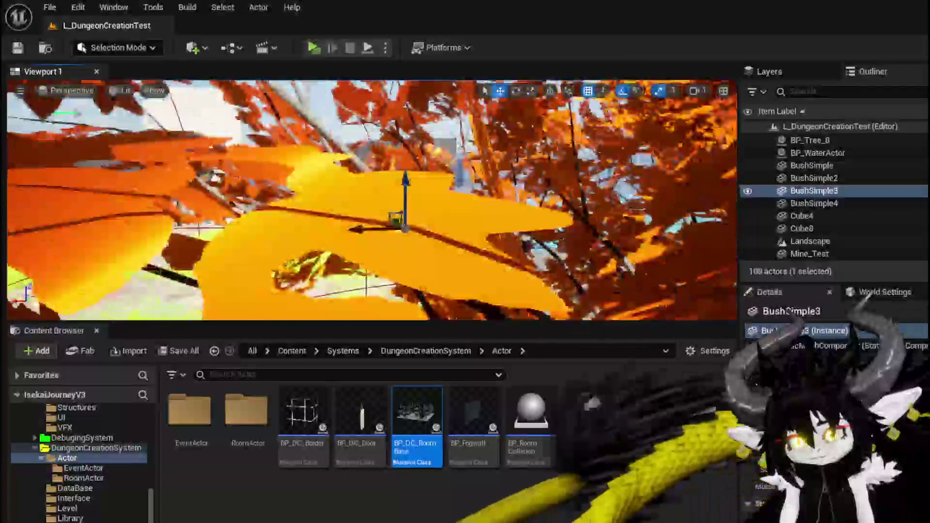
drag(546, 206, 546, 206)
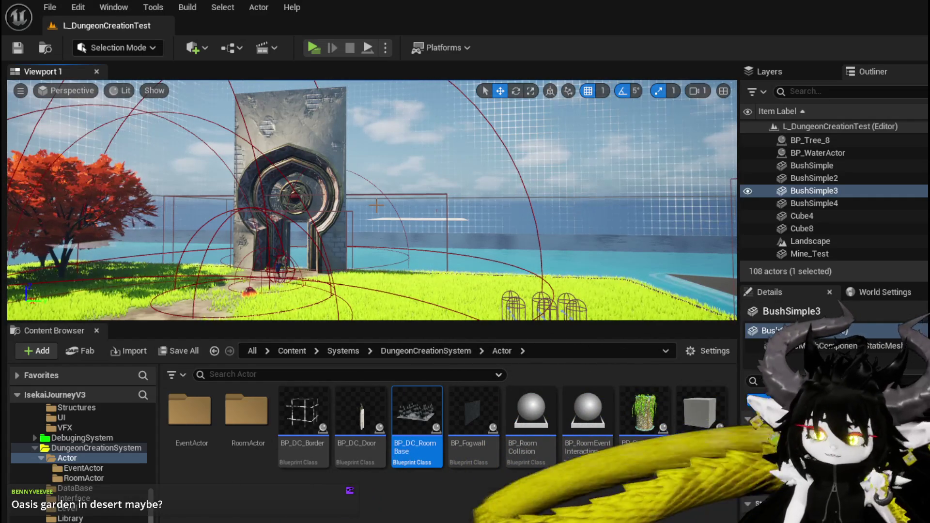
scroll(299, 161, up, 10)
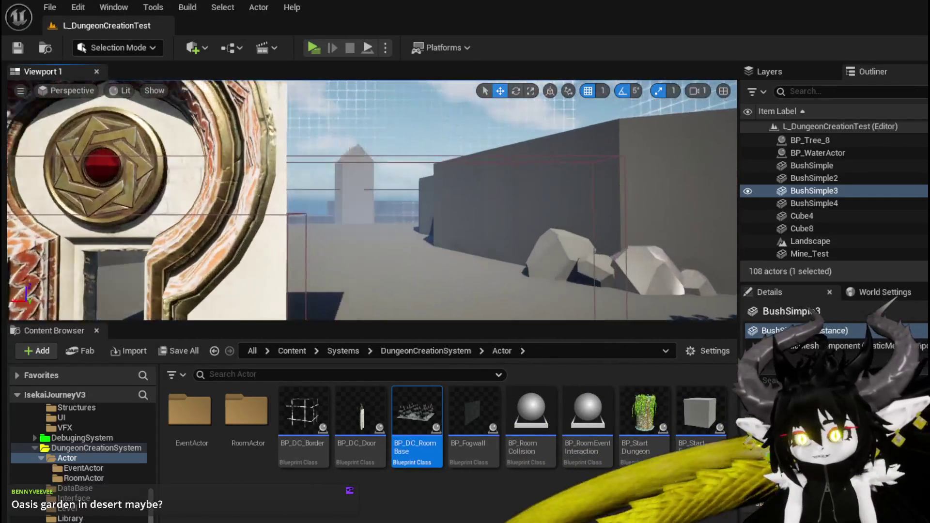
mouse_move(318, 193)
mouse_down()
mouse_move(318, 175)
mouse_move(329, 172)
mouse_move(320, 199)
mouse_up()
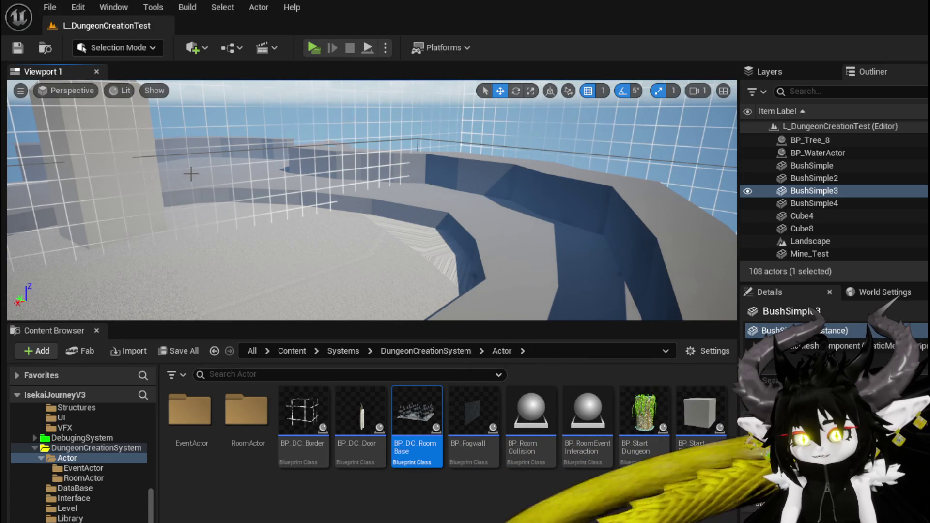
mouse_move(544, 220)
mouse_down()
mouse_move(261, 198)
mouse_move(223, 186)
mouse_move(223, 167)
mouse_up()
drag(390, 202, 394, 203)
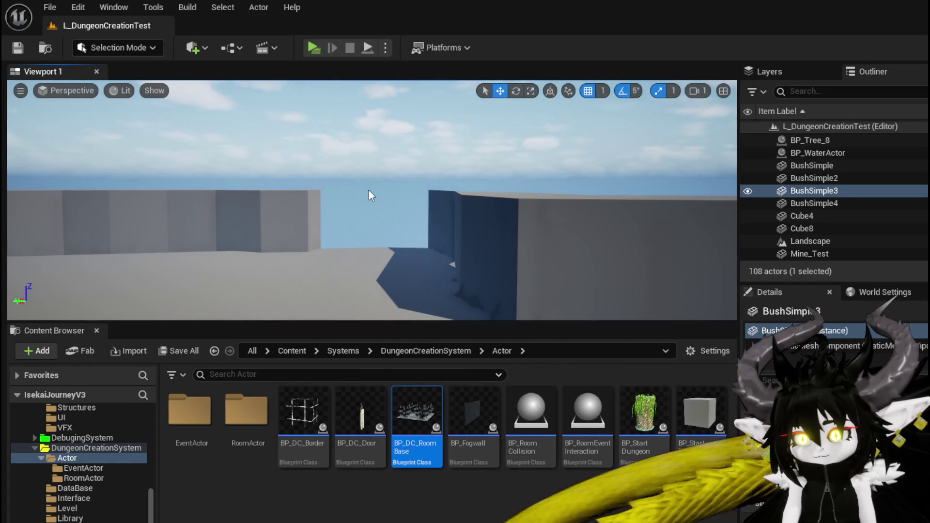
mouse_move(332, 228)
mouse_down()
mouse_move(344, 225)
mouse_move(358, 250)
mouse_up()
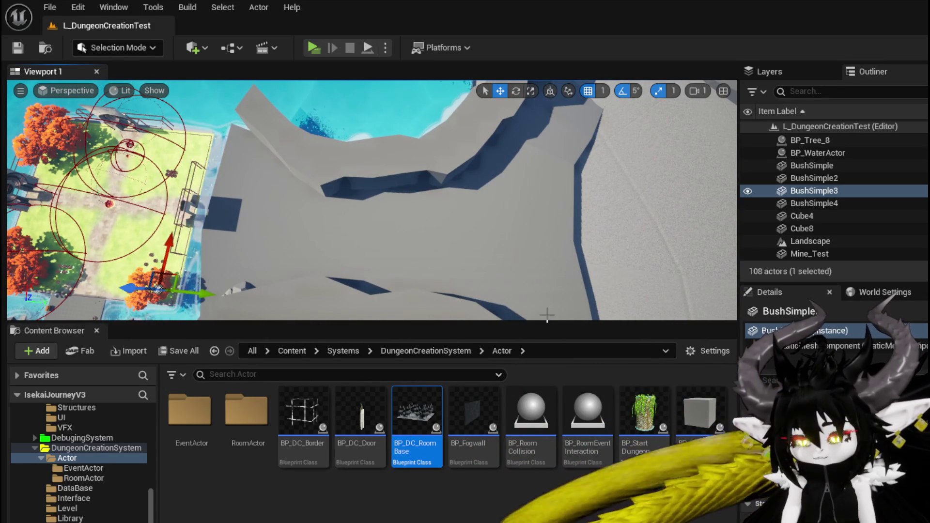
mouse_move(358, 249)
mouse_down()
mouse_move(471, 228)
mouse_move(330, 127)
mouse_up()
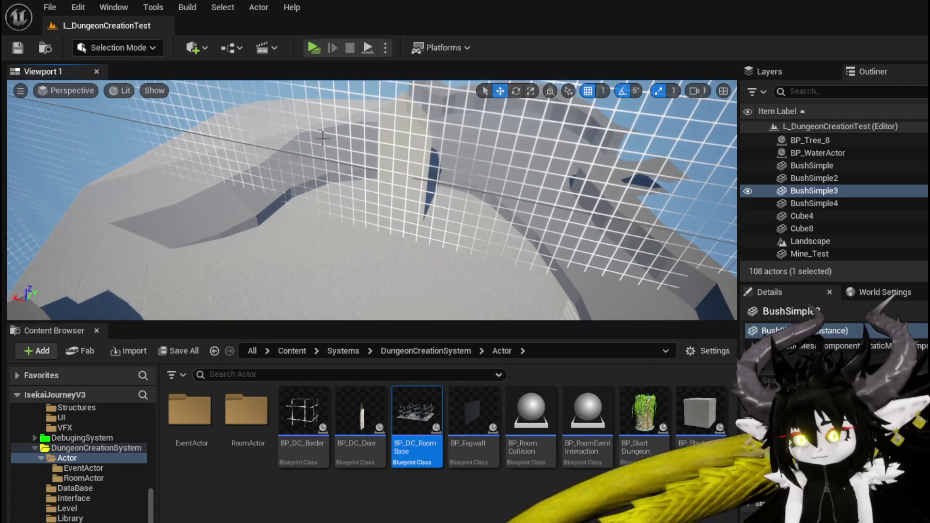
mouse_move(407, 137)
mouse_down()
mouse_move(415, 146)
mouse_move(339, 286)
mouse_move(272, 255)
mouse_move(305, 218)
mouse_move(219, 251)
mouse_up()
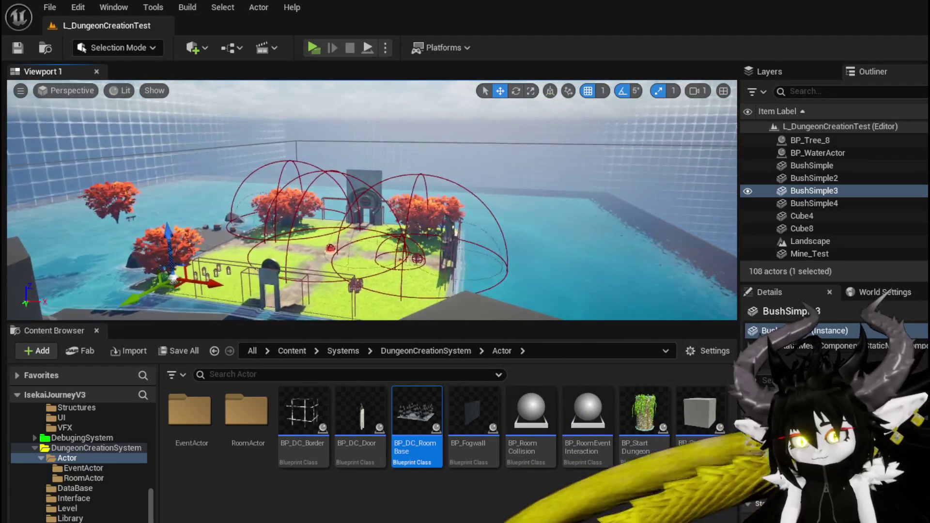
drag(478, 194, 477, 194)
click(345, 213)
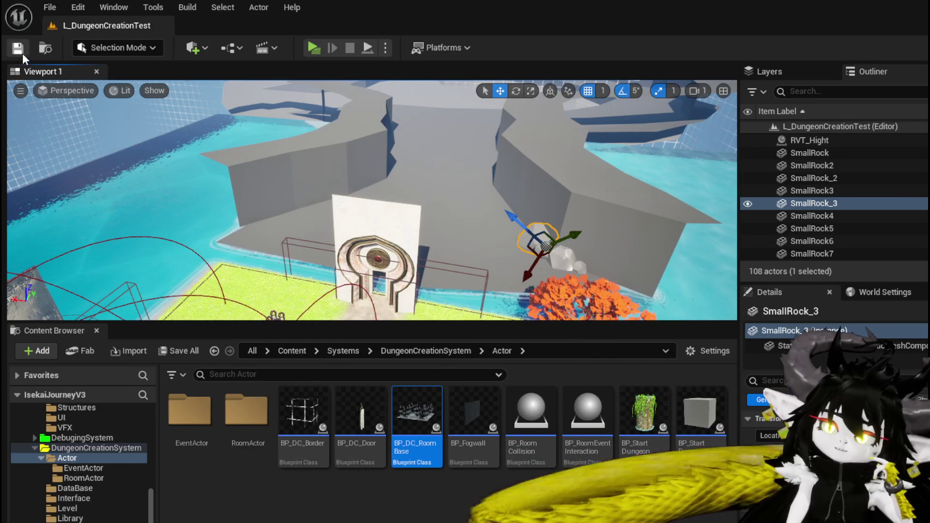
drag(245, 237, 94, 100)
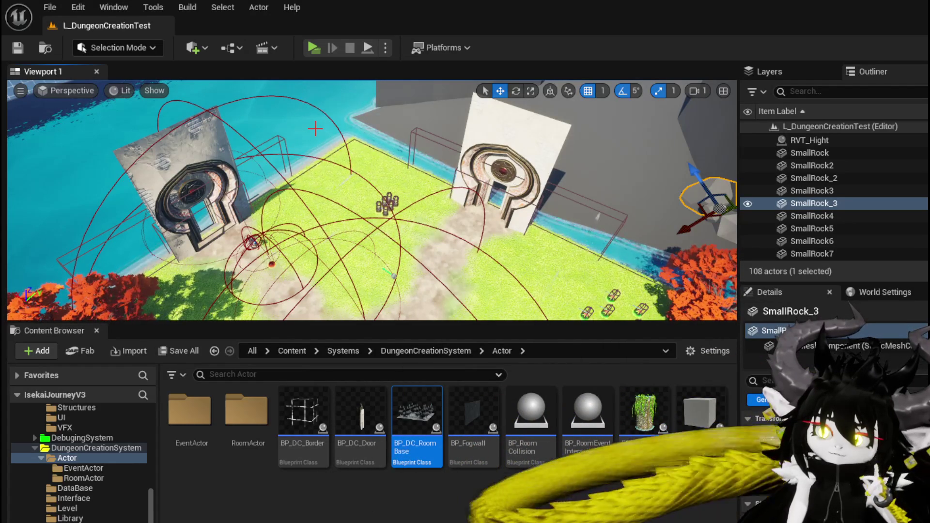
key(f)
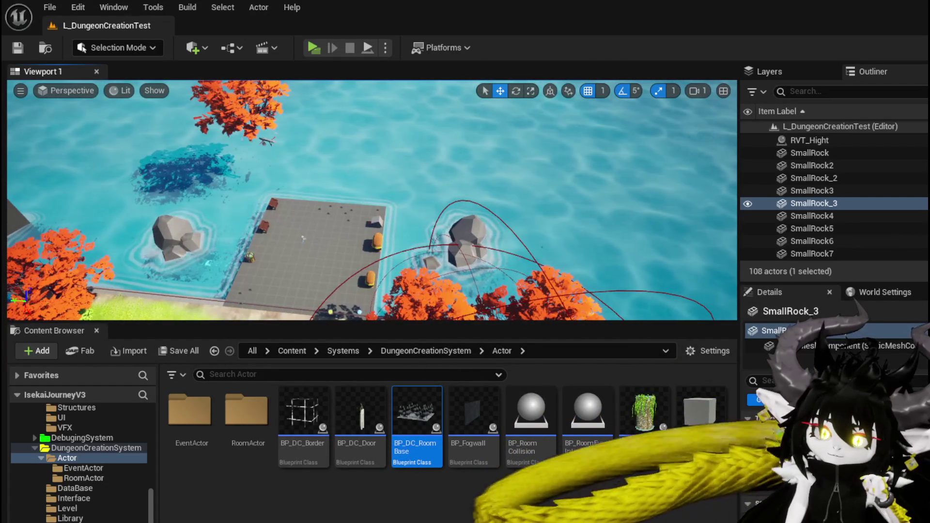
key(f)
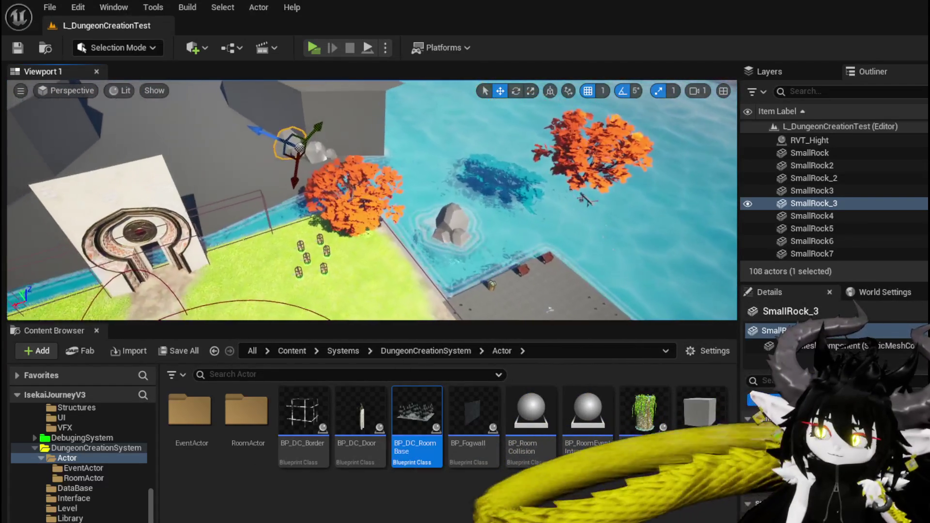